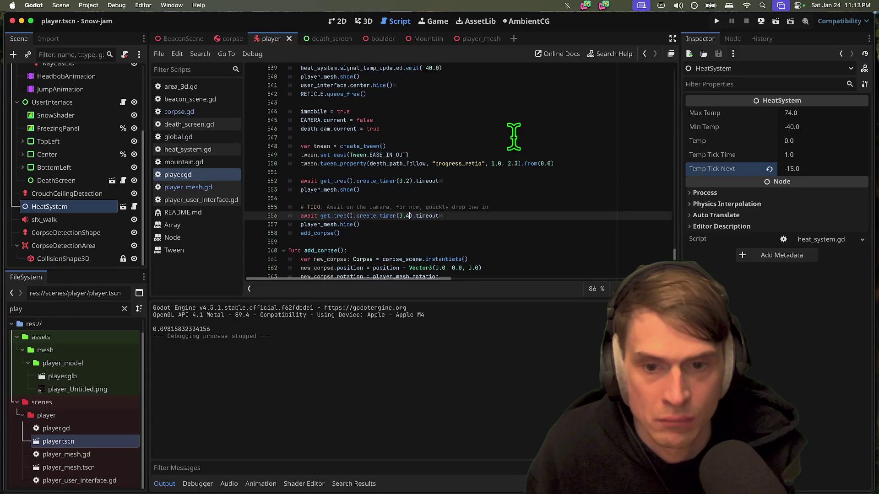
Step: Change the corpse launch impulse to randf_range(3.0, 6.0) on line 565 and test-run the game
{"action": "scroll", "coordinate": [450, 165], "scroll_direction": "down", "scroll_amount": 5}
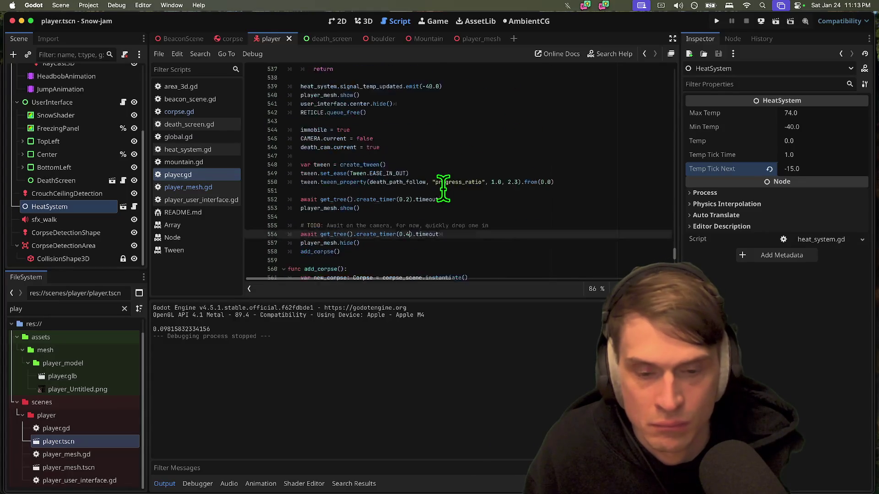
{"action": "left_click", "coordinate": [503, 189]}
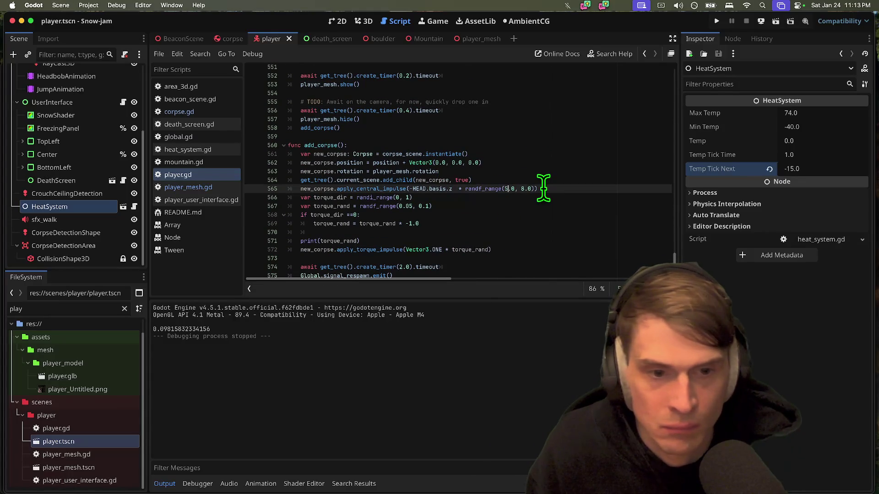
{"action": "key", "text": "Right"}
{"action": "key", "text": "Right"}
{"action": "key", "text": "Right"}
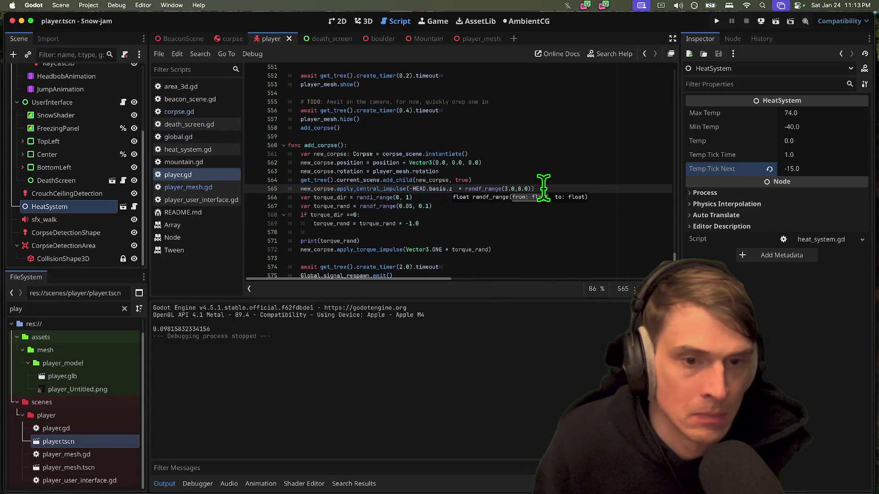
{"action": "key", "text": "BackSpace"}
{"action": "type", "text": "6"}
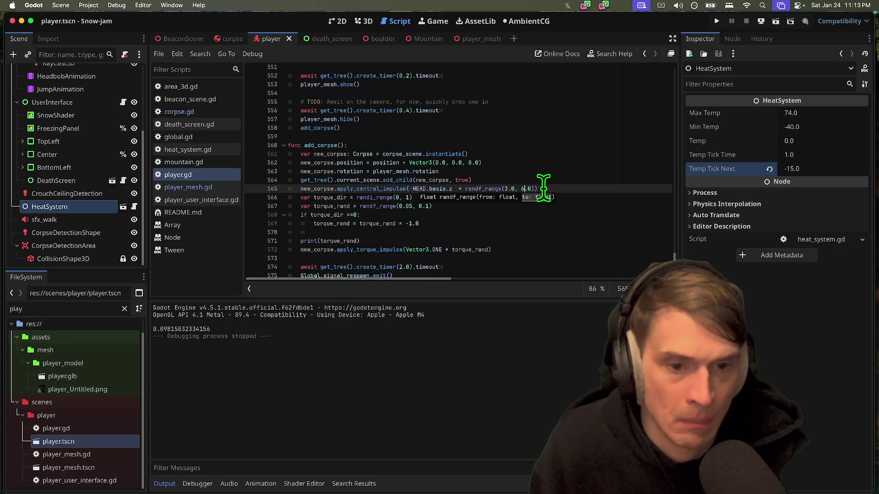
{"action": "key", "text": "super+b"}
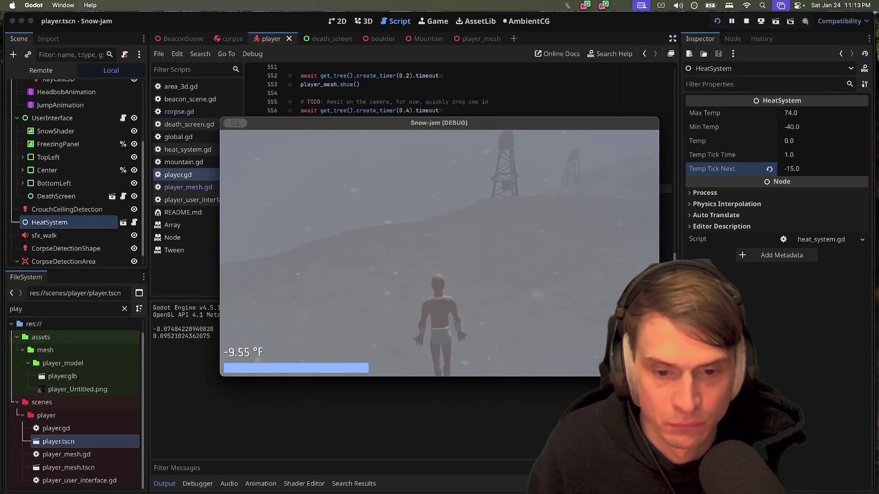
{"action": "key", "text": "super+q"}
Step: Lengthen the death timer on line 552 from 0.2 to 0.5 seconds and test-run again
{"action": "triple_click", "coordinate": [450, 120]}
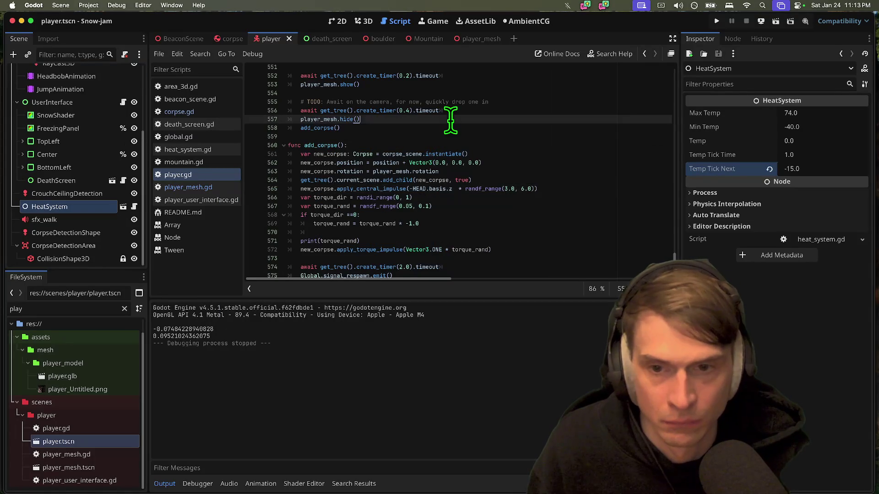
{"action": "scroll", "coordinate": [481, 122], "scroll_direction": "up", "scroll_amount": 3}
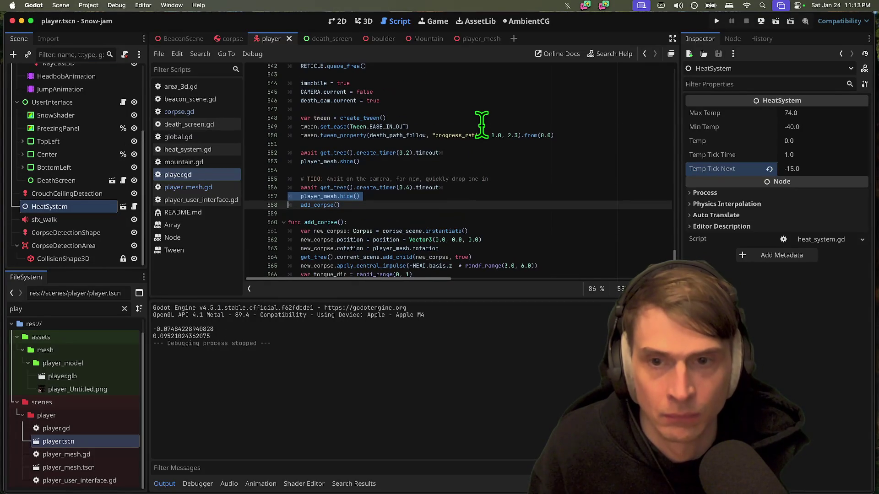
{"action": "left_click", "coordinate": [409, 152]}
{"action": "key", "text": "BackSpace"}
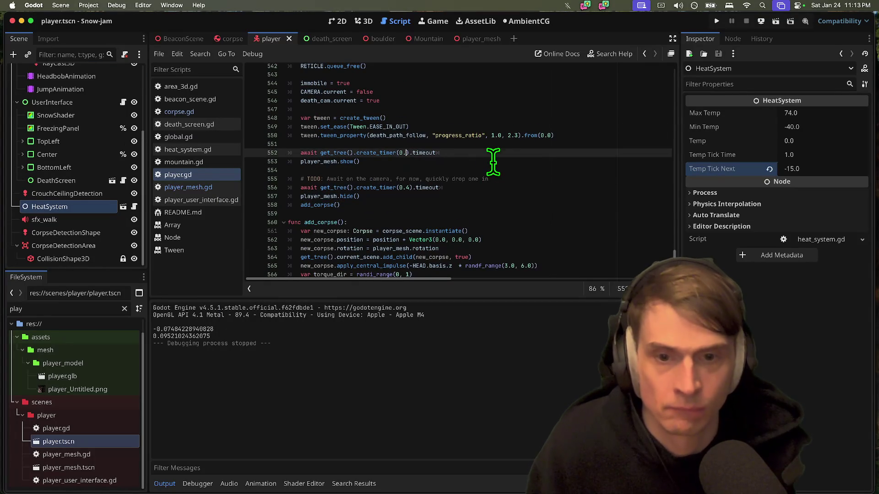
{"action": "type", "text": "5"}
{"action": "key", "text": "super+b"}
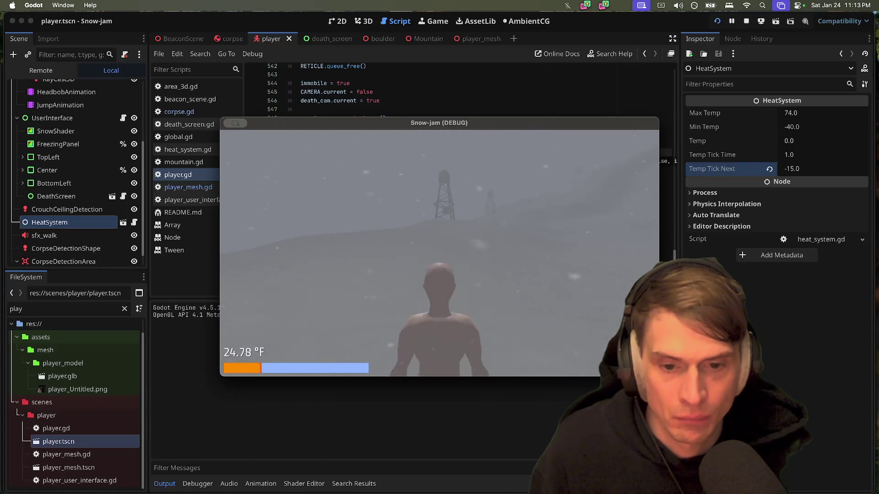
{"action": "key", "text": "super+q"}
Step: Find the player_mesh uses and replace 'visible = false' with hide() on line 510
{"action": "double_click", "coordinate": [337, 162]}
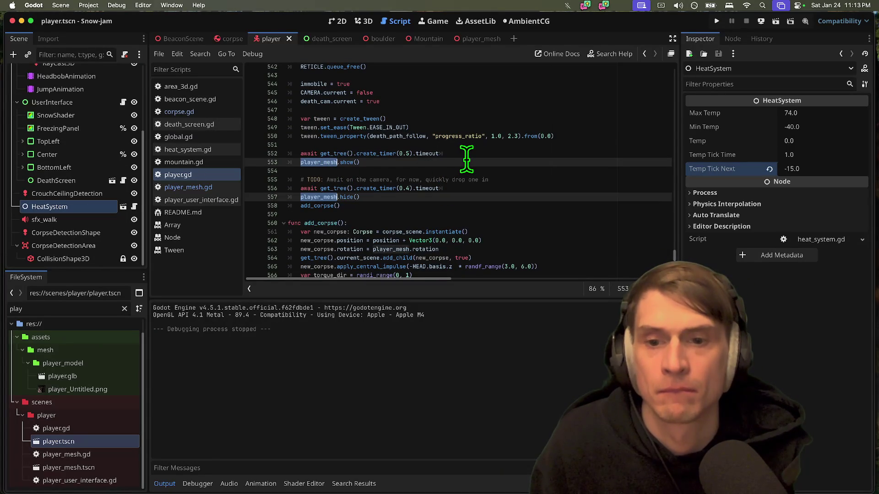
{"action": "key", "text": "F12"}
{"action": "key", "text": "super+g"}
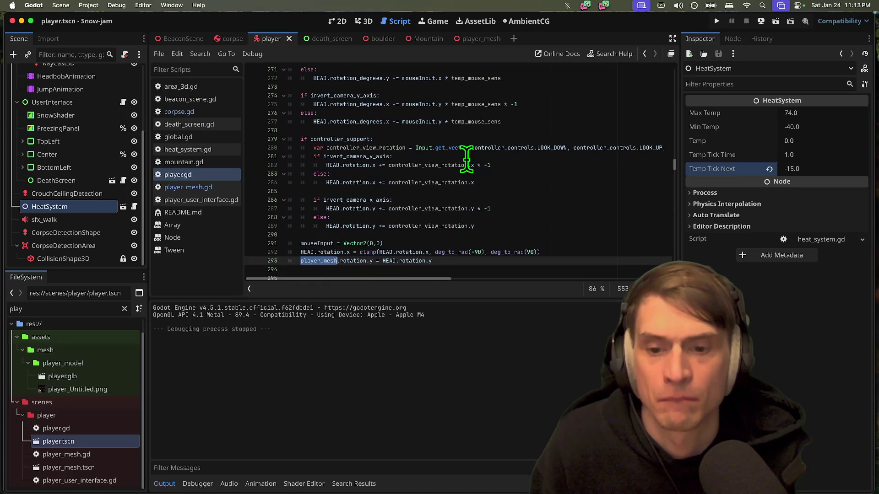
{"action": "key", "text": "super+g"}
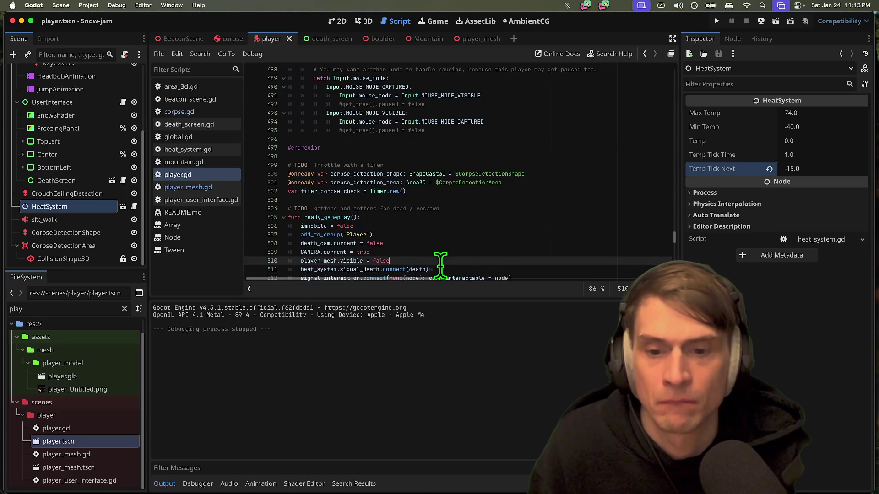
{"action": "left_click_drag", "start_coordinate": [440, 261], "coordinate": [432, 252]}
{"action": "scroll", "coordinate": [432, 251], "scroll_direction": "down", "scroll_amount": 2}
{"action": "left_click", "coordinate": [350, 244]}
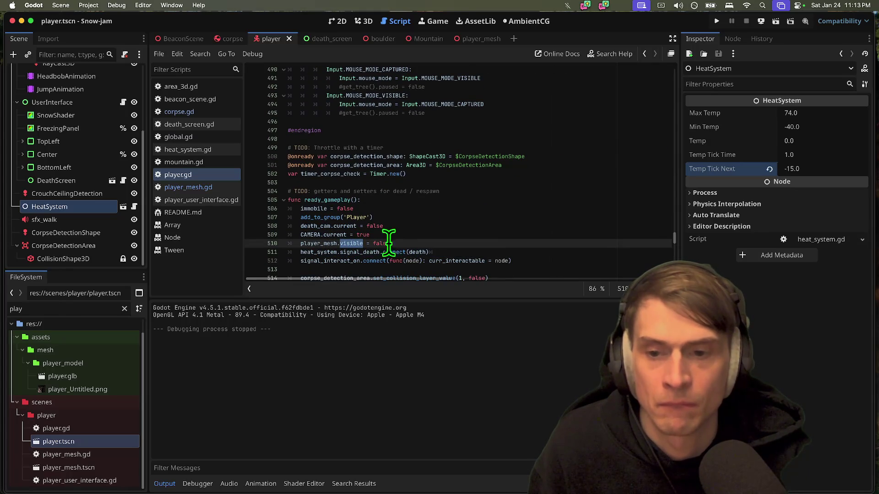
{"action": "key", "text": "BackSpace"}
{"action": "key", "text": "BackSpace"}
{"action": "key", "text": "BackSpace"}
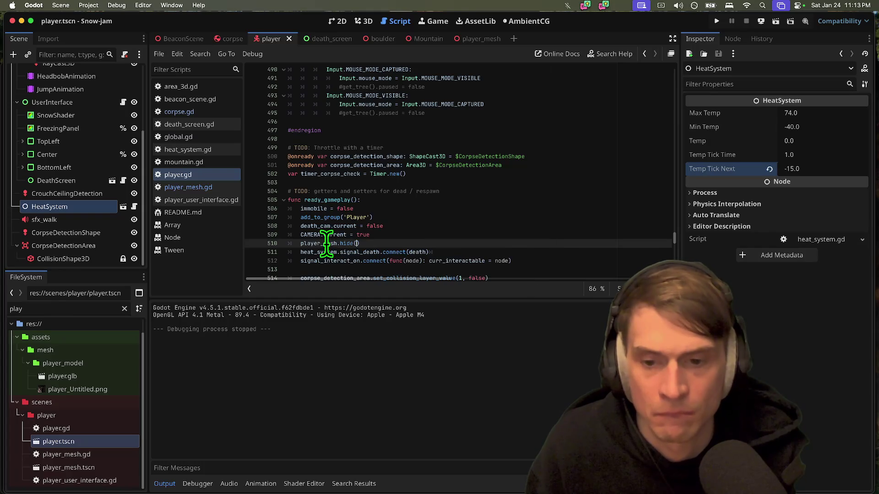
Step: Delete the immediate player_mesh.show() line at the start of death()
{"action": "key", "text": "super+g"}
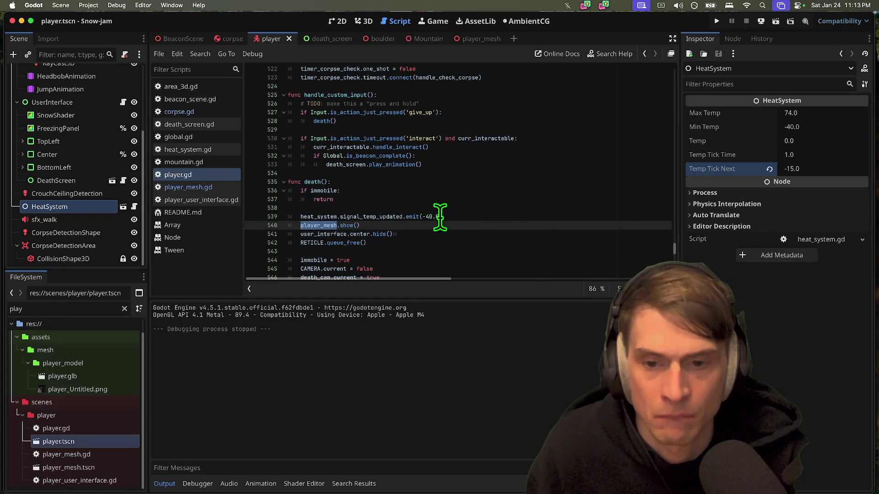
{"action": "scroll", "coordinate": [440, 217], "scroll_direction": "down", "scroll_amount": 3}
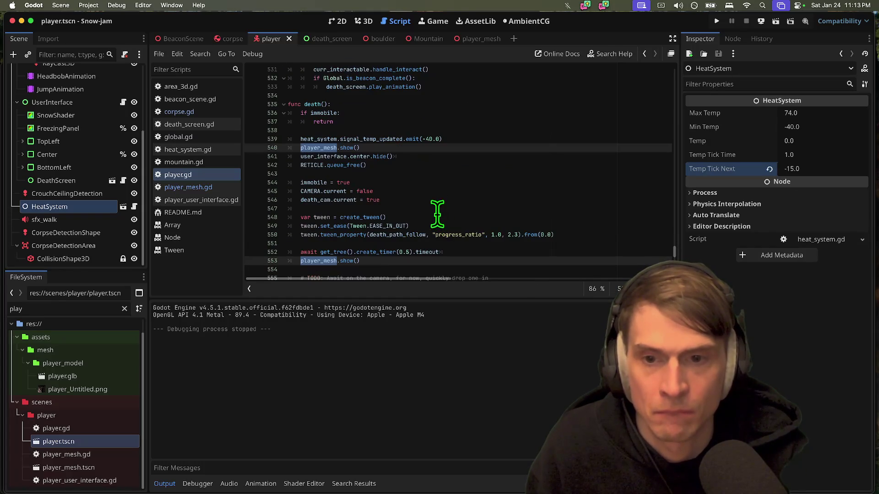
{"action": "left_click", "coordinate": [452, 147]}
{"action": "triple_click", "coordinate": [453, 147]}
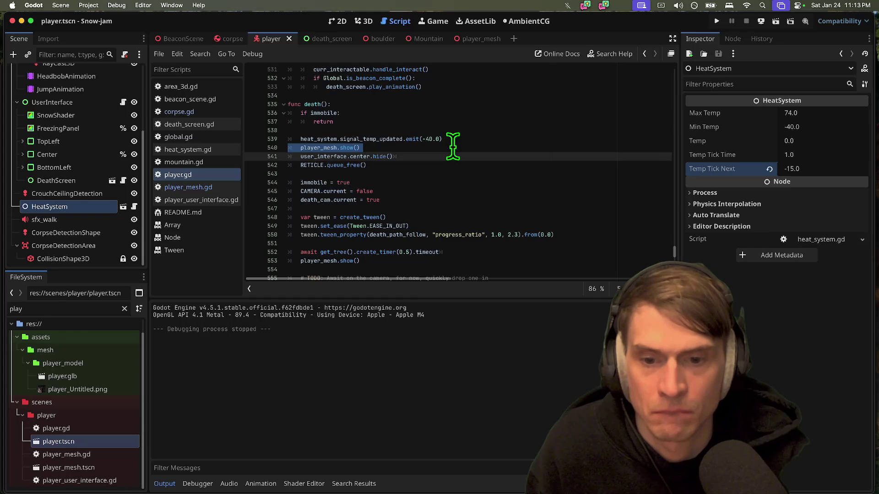
{"action": "key", "text": "BackSpace"}
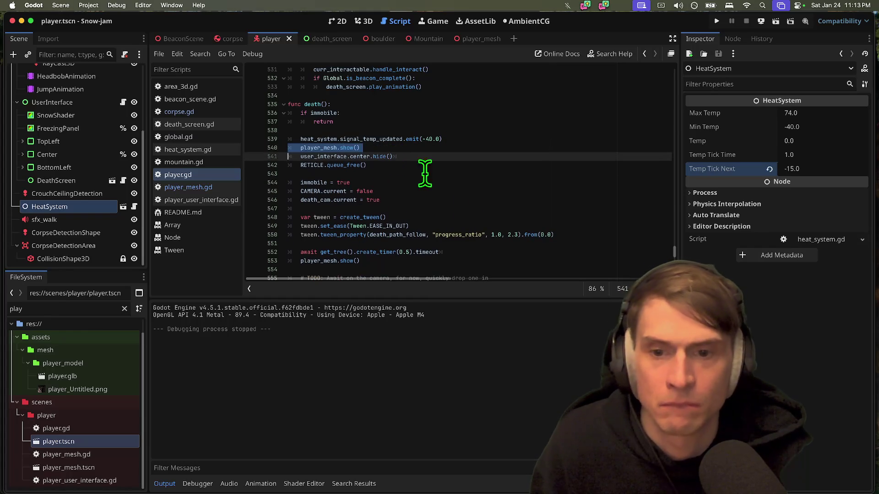
{"action": "key", "text": "super+z"}
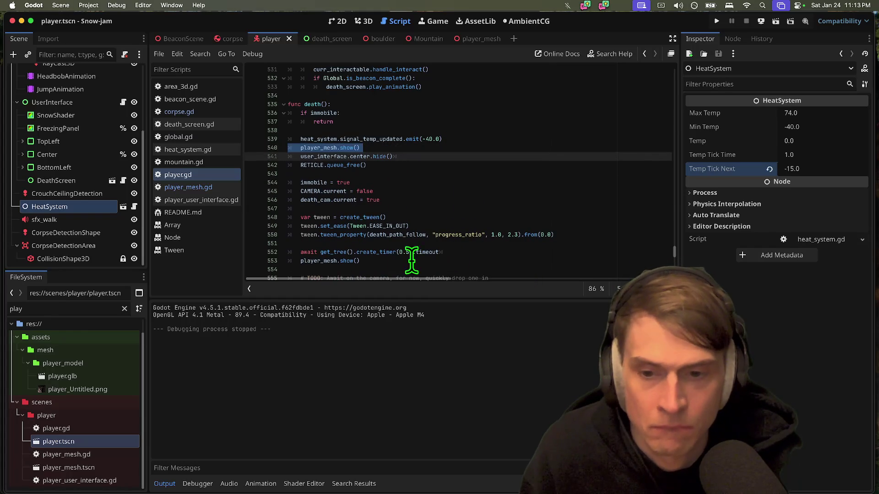
{"action": "double_click", "coordinate": [342, 260]}
{"action": "type", "text": "h"}
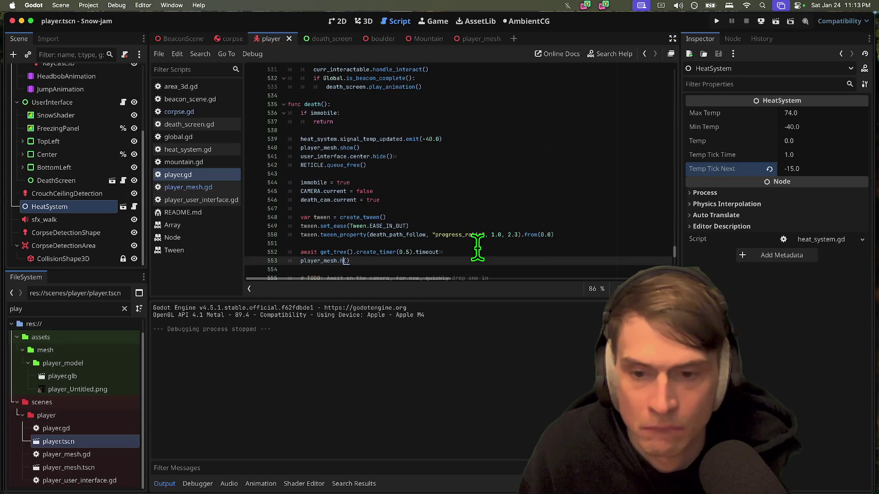
{"action": "type", "text": "ide"}
{"action": "scroll", "coordinate": [478, 248], "scroll_direction": "down", "scroll_amount": 1}
{"action": "scroll", "coordinate": [478, 248], "scroll_direction": "down", "scroll_amount": 5}
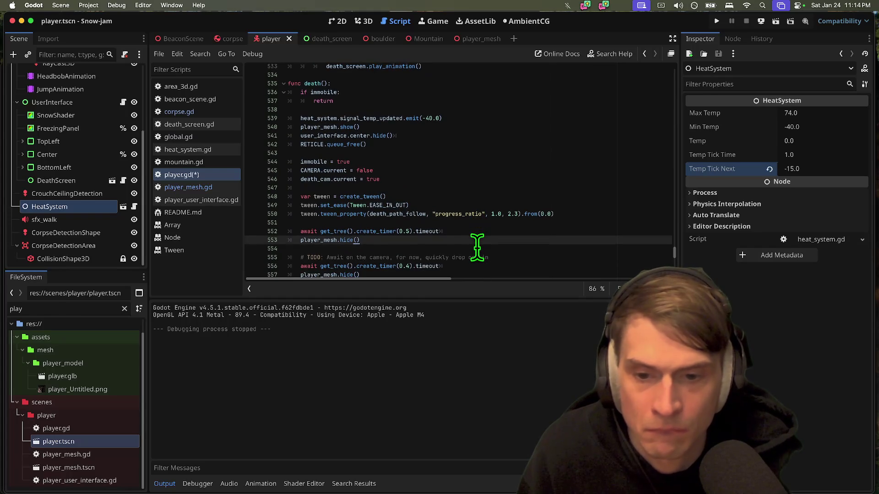
{"action": "key", "text": "ctrl+z"}
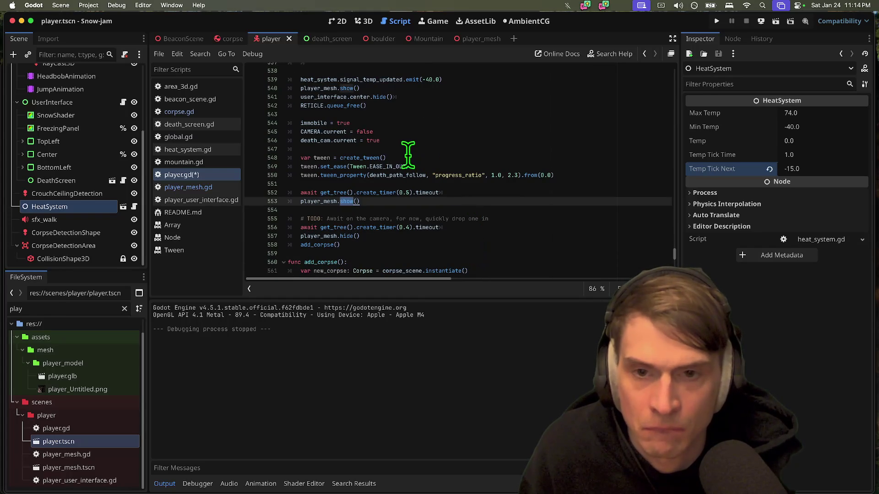
{"action": "key", "text": "ctrl+z"}
{"action": "key", "text": "ctrl+z"}
Step: Edit the timer value on line 551 and rerun the game
{"action": "left_click", "coordinate": [409, 184]}
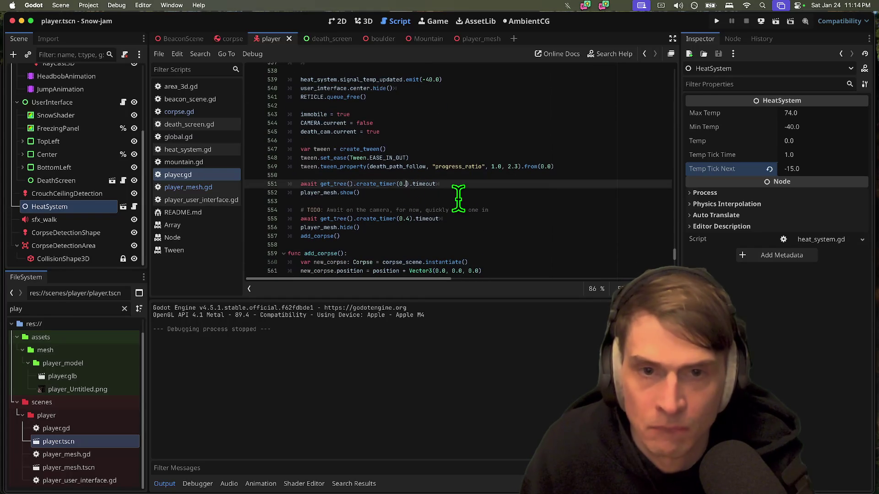
{"action": "type", "text": "5"}
{"action": "key", "text": "super+b"}
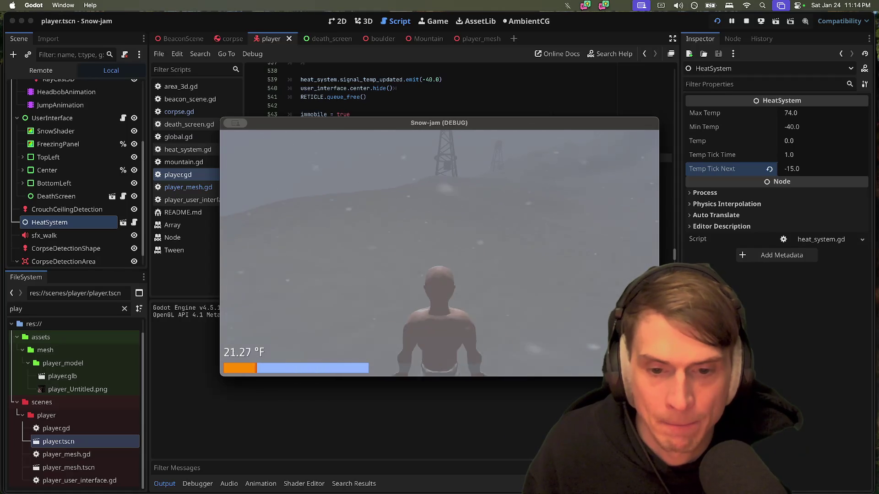
Step: Edit the line 551 wait value and test-run the game twice
{"action": "key", "text": "super+q"}
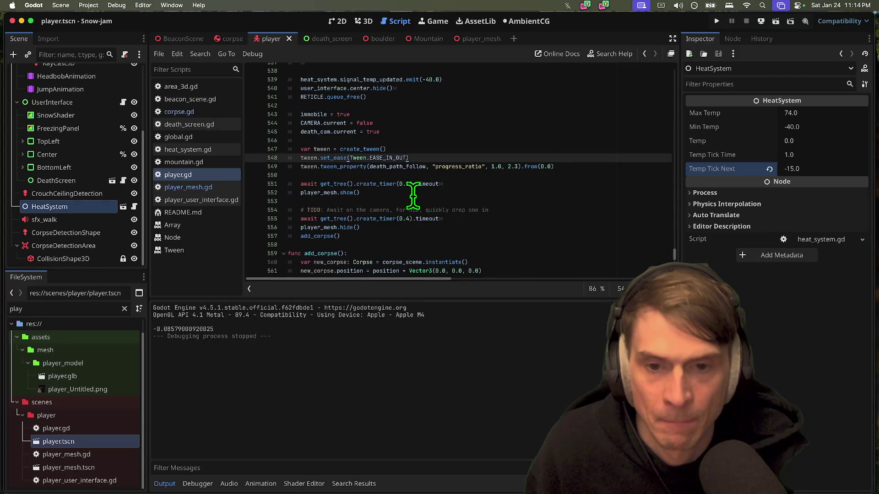
{"action": "left_click", "coordinate": [399, 183]}
{"action": "type", "text": "5"}
{"action": "key", "text": "super+b"}
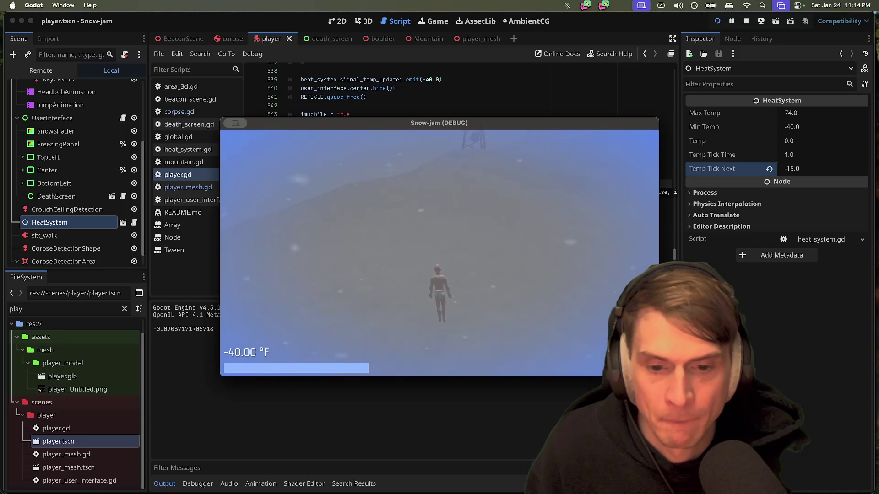
{"action": "key", "text": "super+q"}
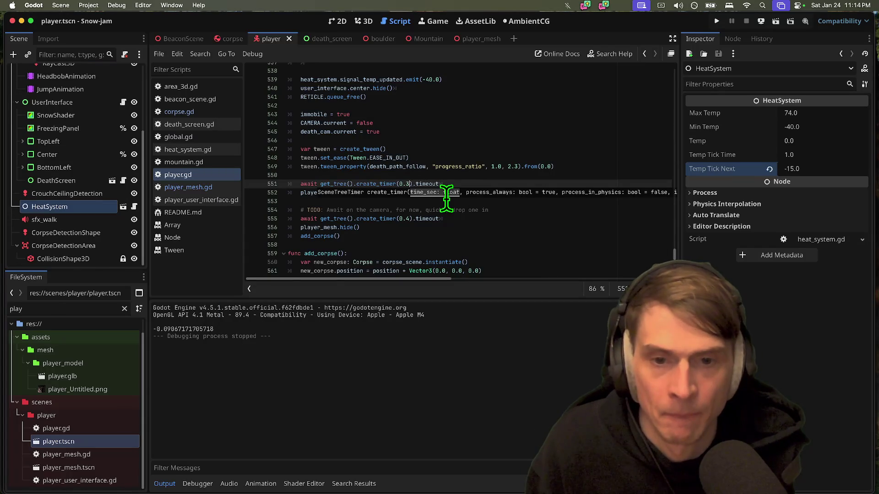
{"action": "key", "text": "super+b"}
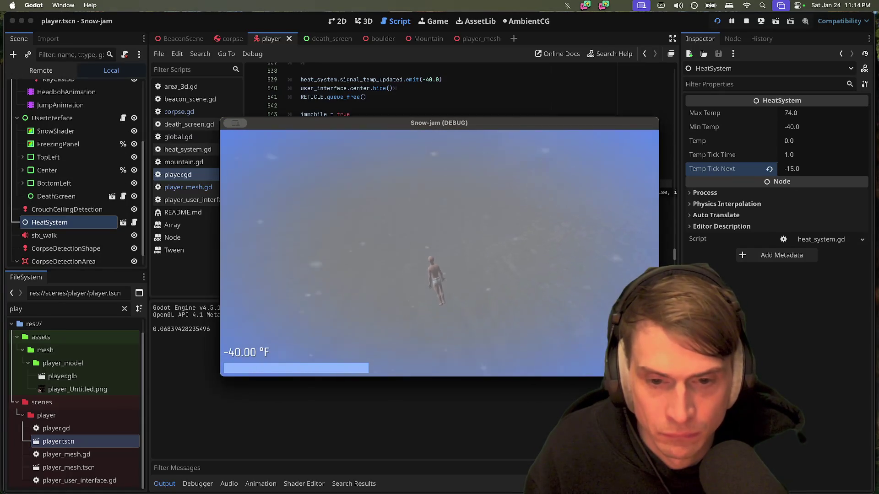
{"action": "key", "text": "super+q"}
Step: Fix the stray character in the wait value, test once more, and save the scene
{"action": "key", "text": "super+s"}
{"action": "key", "text": "BackSpace"}
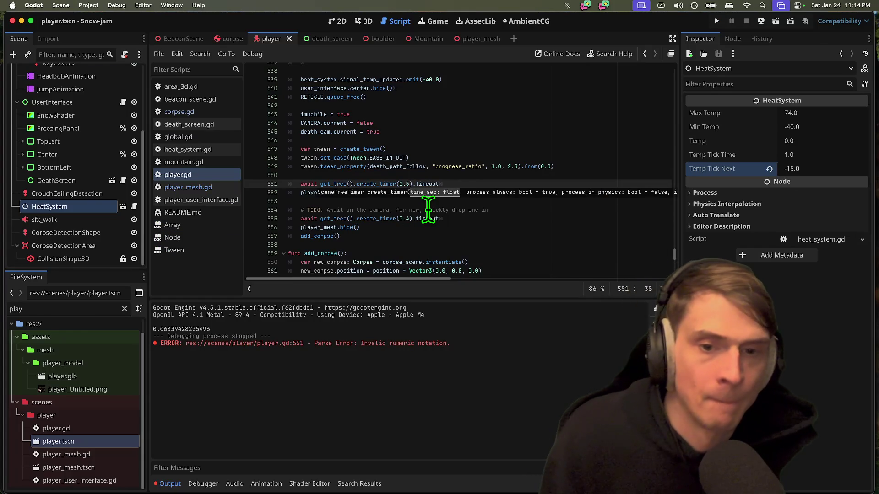
{"action": "type", "text": "5"}
{"action": "key", "text": "super+s"}
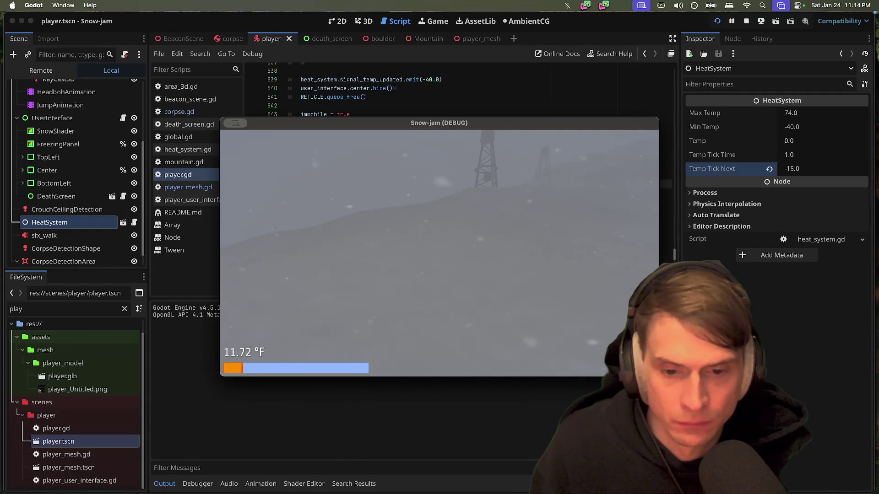
{"action": "key", "text": "super+period"}
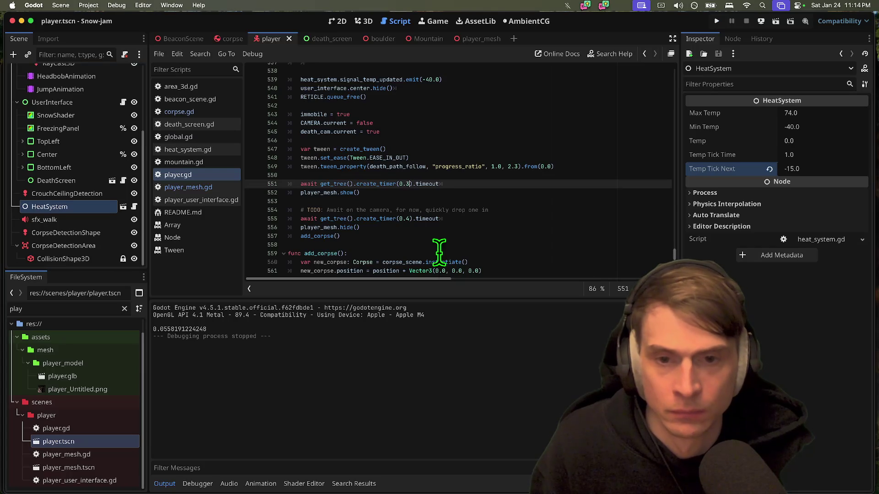
{"action": "key", "text": "super+s"}
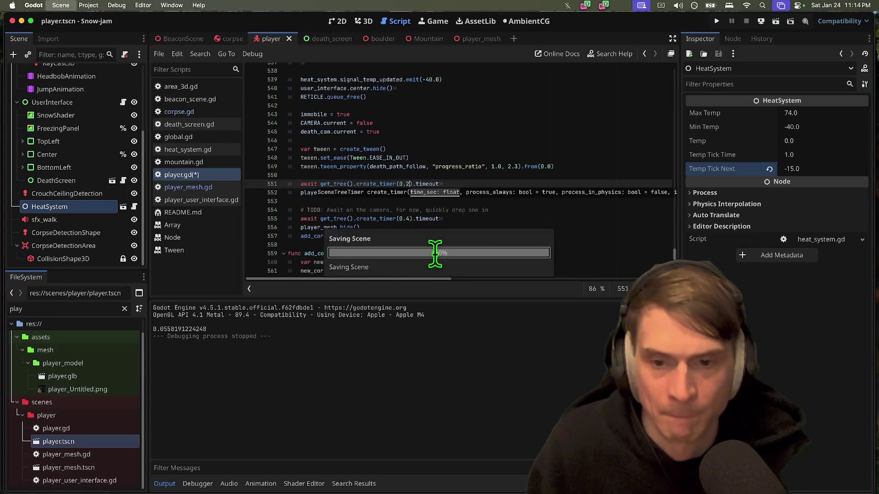
{"action": "key", "text": "super+Tab"}
Step: Run gd scenes/player/player.gd to show the git diff of player.gd
{"action": "type", "text": "dqgd"}
{"action": "key", "text": "Return"}
{"action": "type", "text": "qgd"}
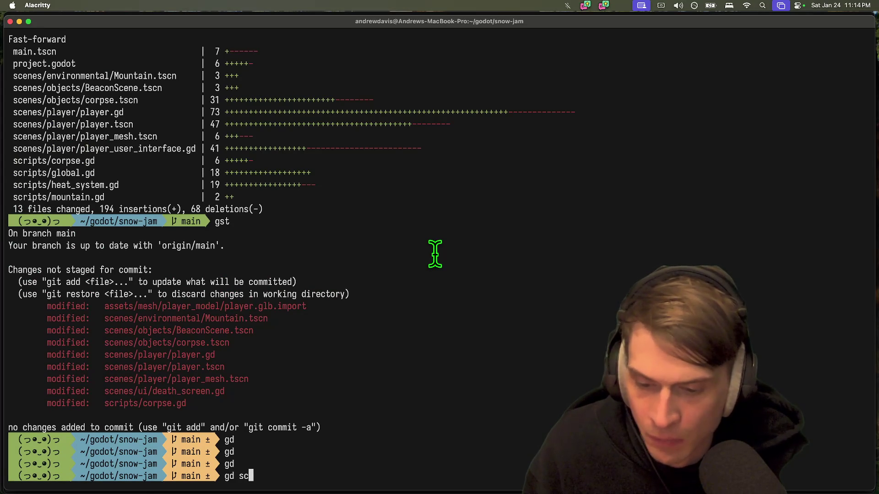
{"action": "key", "text": "Tab"}
{"action": "key", "text": "Tab"}
{"action": "key", "text": "Tab"}
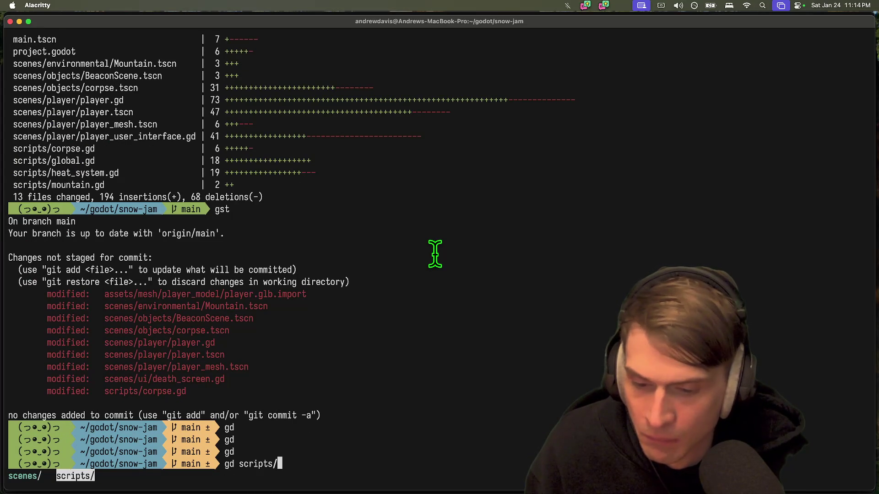
{"action": "key", "text": "BackSpace"}
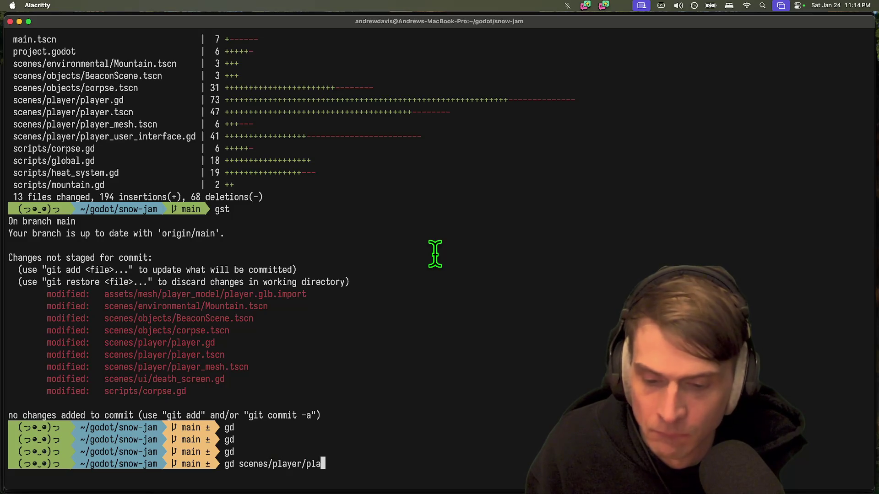
{"action": "key", "text": "Return"}
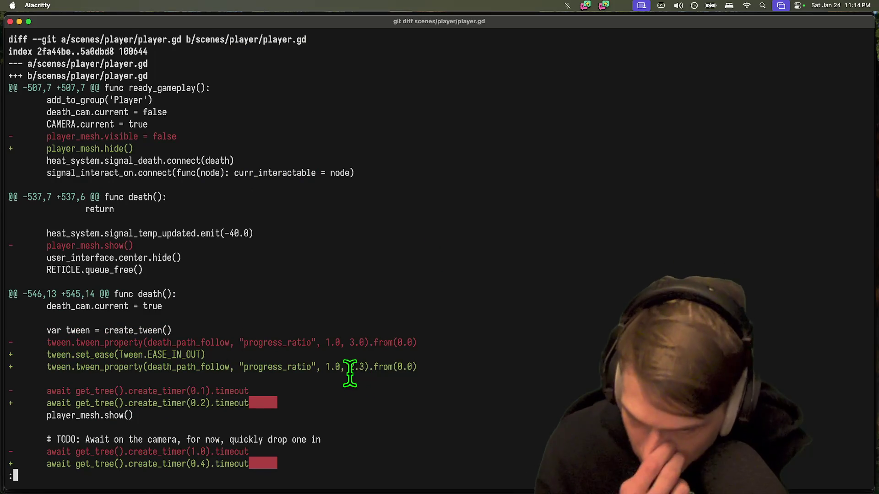
Step: Highlight the old and new tween_property lines in the diff to compare them
{"action": "left_click_drag", "start_coordinate": [417, 343], "coordinate": [41, 342]}
{"action": "left_click_drag", "start_coordinate": [421, 367], "coordinate": [57, 366]}
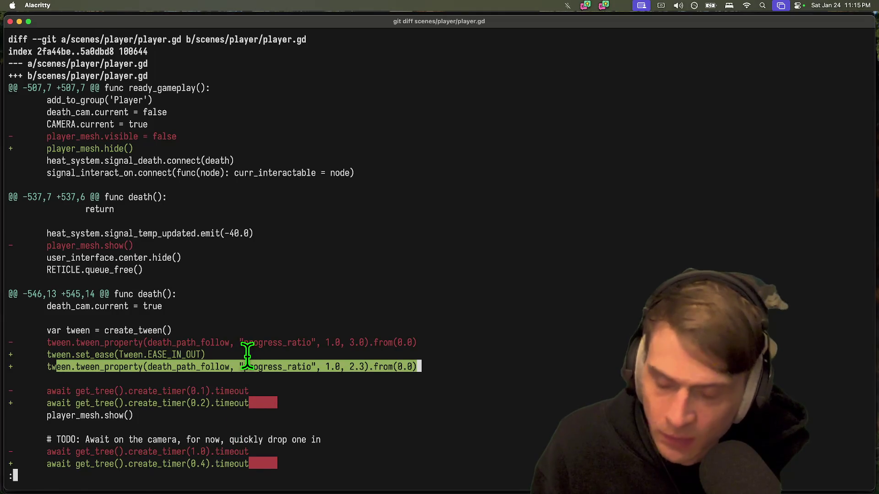
{"action": "key", "text": "super+Tab"}
Step: Delete the tween.set_ease EASE_IN_OUT line and test-run the game
{"action": "left_click", "coordinate": [396, 150]}
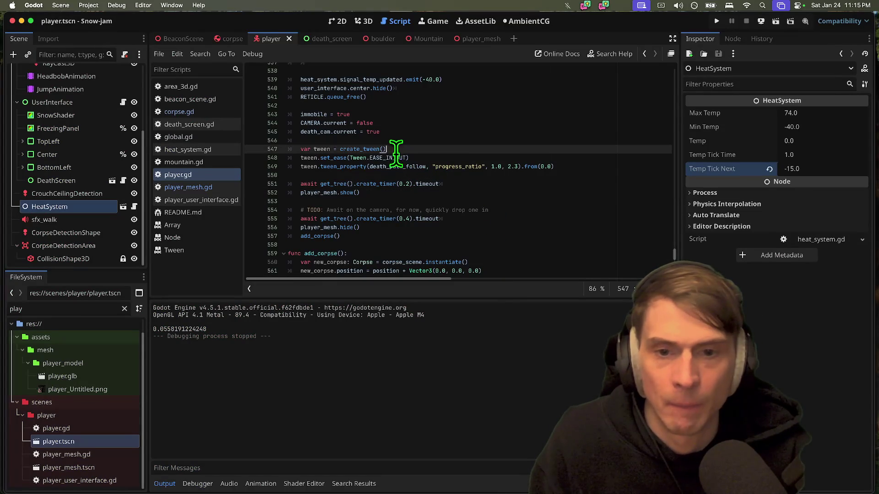
{"action": "double_click", "coordinate": [396, 158]}
{"action": "key", "text": "BackSpace"}
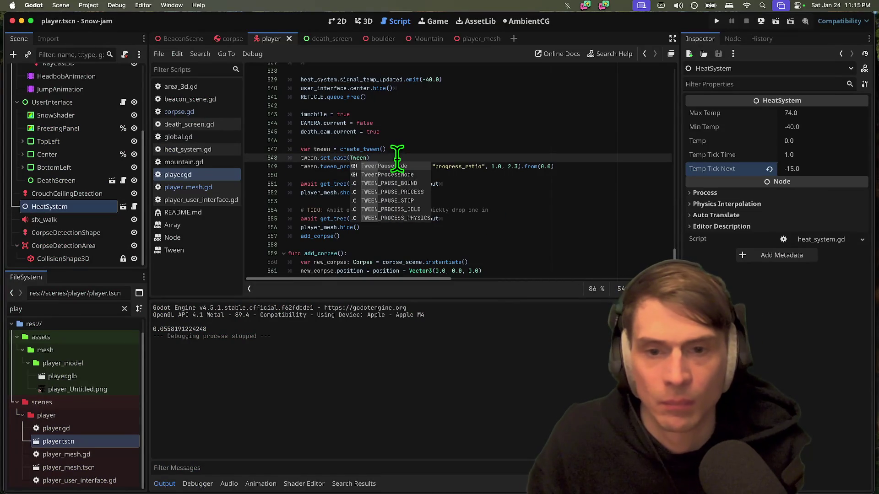
{"action": "key", "text": "super+shift+k"}
{"action": "key", "text": "super+b"}
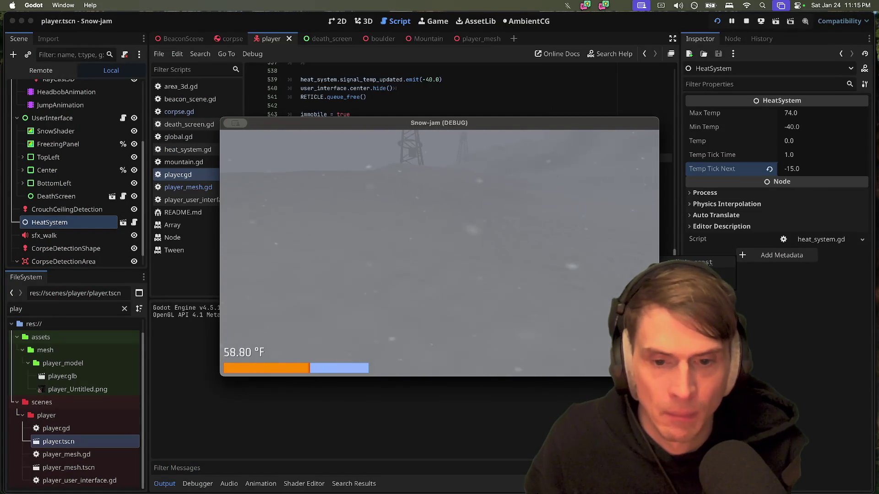
{"action": "key", "text": "super+period"}
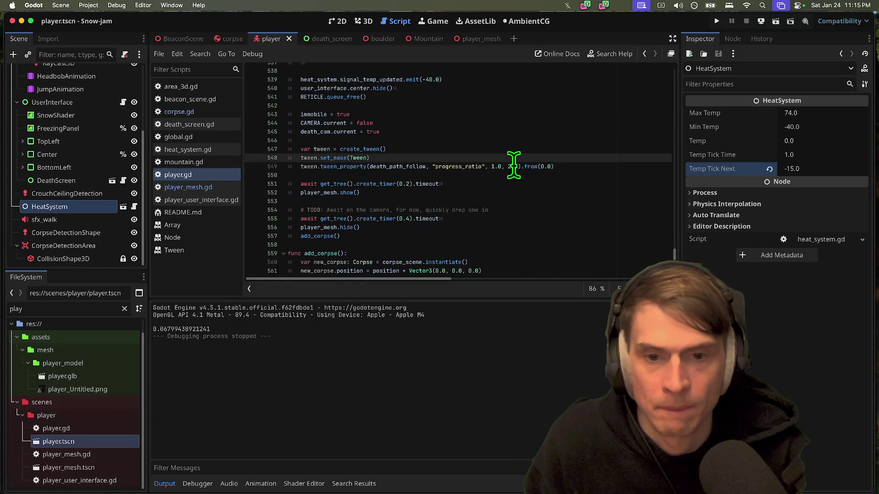
{"action": "type", "text": "."}
Step: Change the death tween duration from 2.3 to 3.0, save, and test the death sequence
{"action": "left_click", "coordinate": [518, 167]}
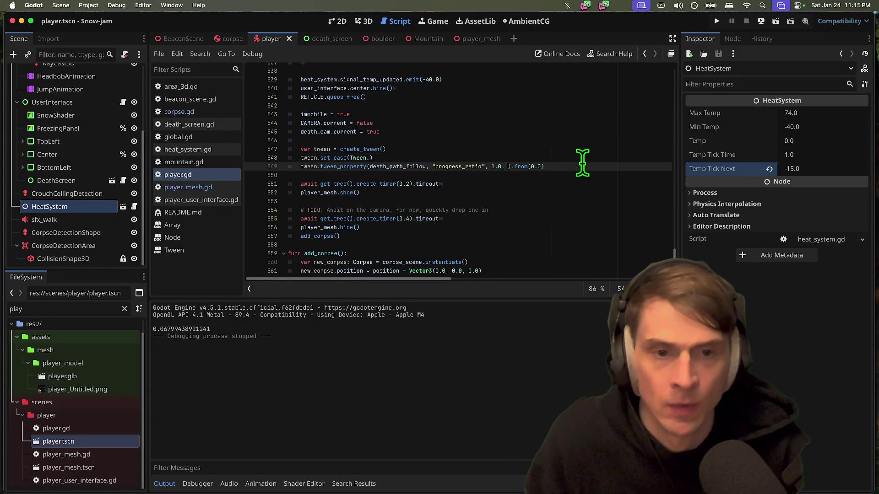
{"action": "type", "text": "3.0"}
{"action": "key", "text": "super+s"}
{"action": "key", "text": "Up"}
{"action": "key", "text": "super+shift+k"}
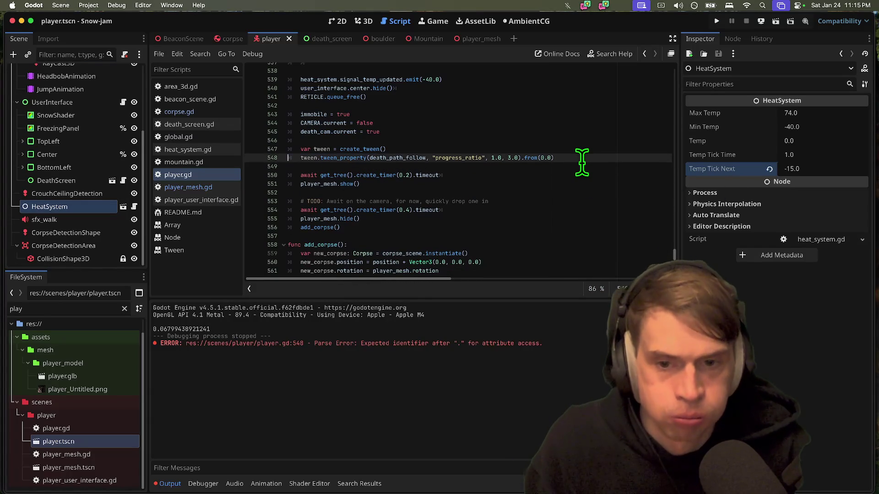
{"action": "key", "text": "super+b"}
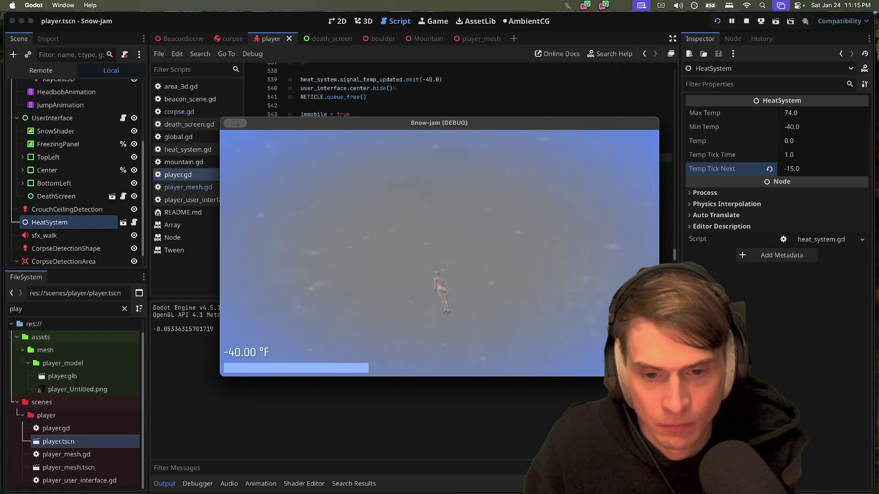
{"action": "key", "text": "super+period"}
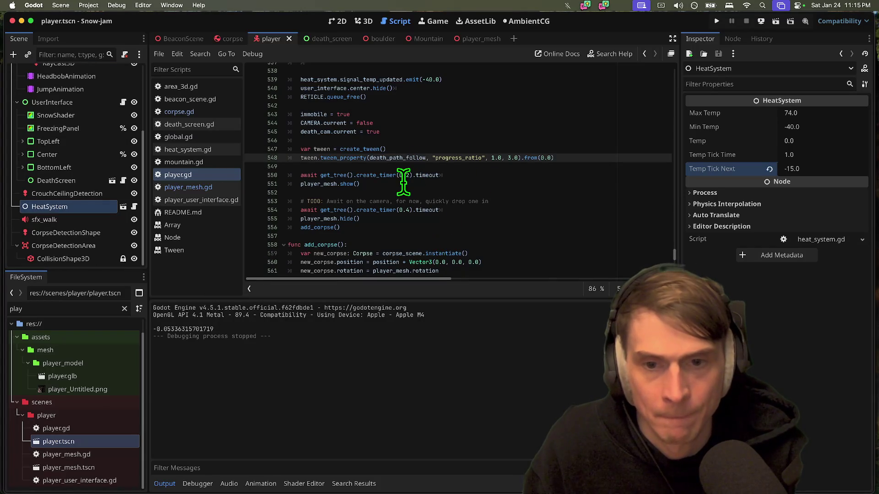
Step: Try 0.5 seconds for the second wait on line 554 and test the timing
{"action": "left_click", "coordinate": [408, 178]}
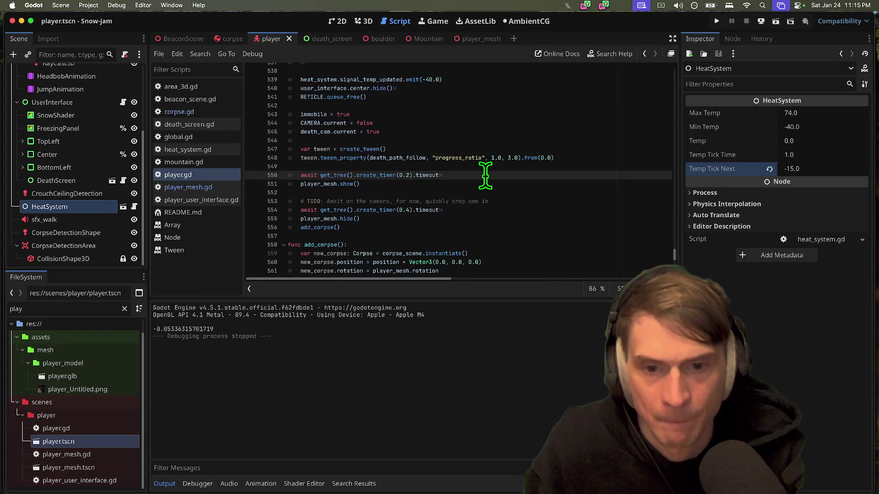
{"action": "left_click", "coordinate": [412, 210]}
{"action": "type", "text": "0.5"}
{"action": "key", "text": "super+b"}
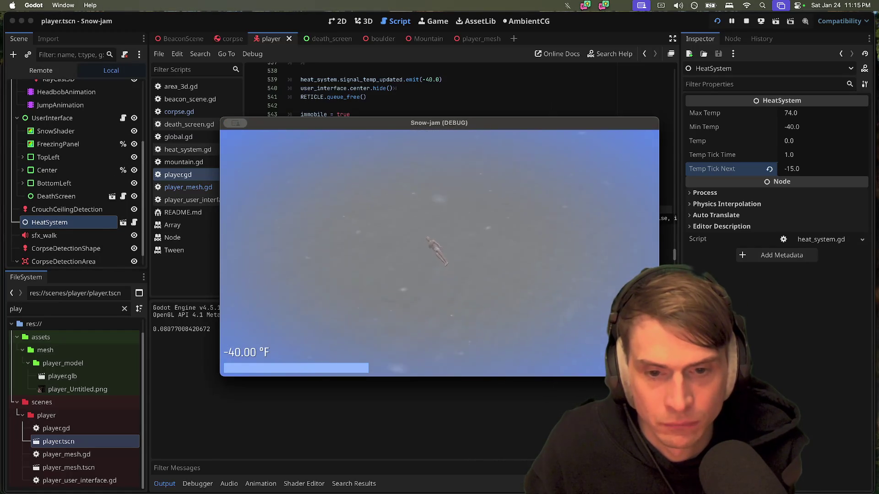
{"action": "key", "text": "Escape"}
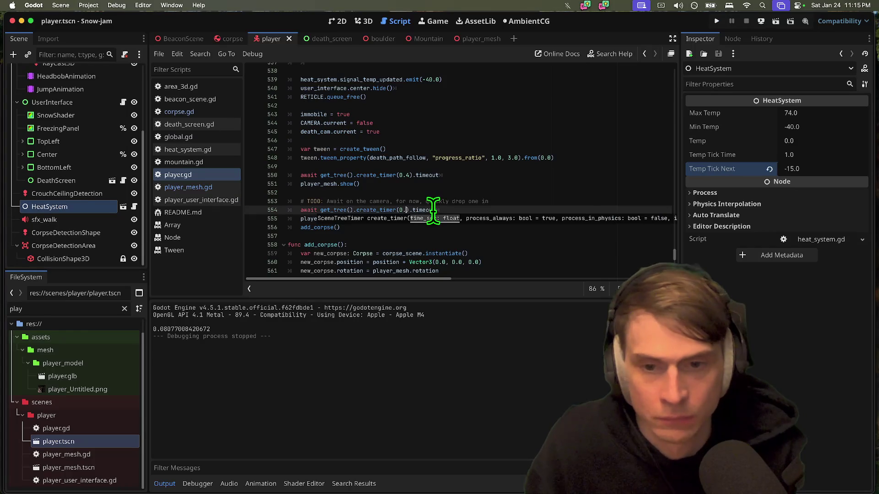
Step: Change the second wait to 0.7 seconds, test it, and save the script
{"action": "type", "text": "7"}
{"action": "key", "text": "super+b"}
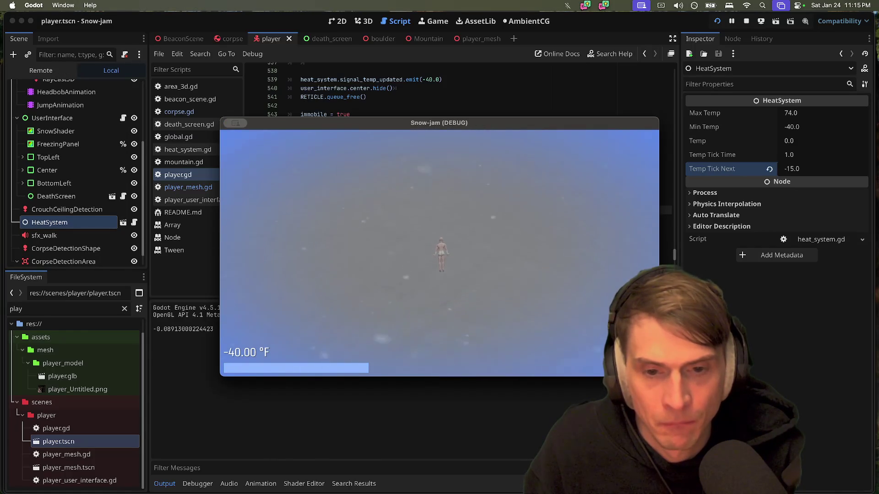
{"action": "key", "text": "super+period"}
{"action": "left_click", "coordinate": [505, 167]}
{"action": "key", "text": "BackSpace"}
{"action": "key", "text": "super+s"}
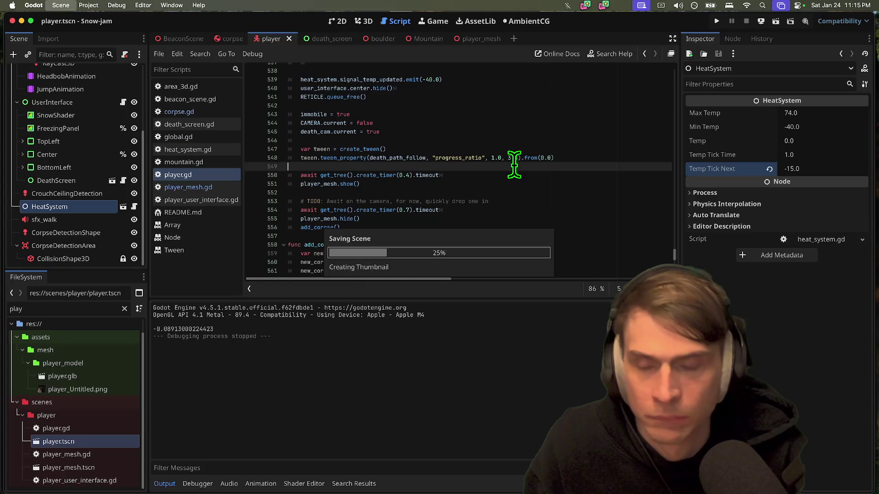
{"action": "left_click", "coordinate": [362, 22]}
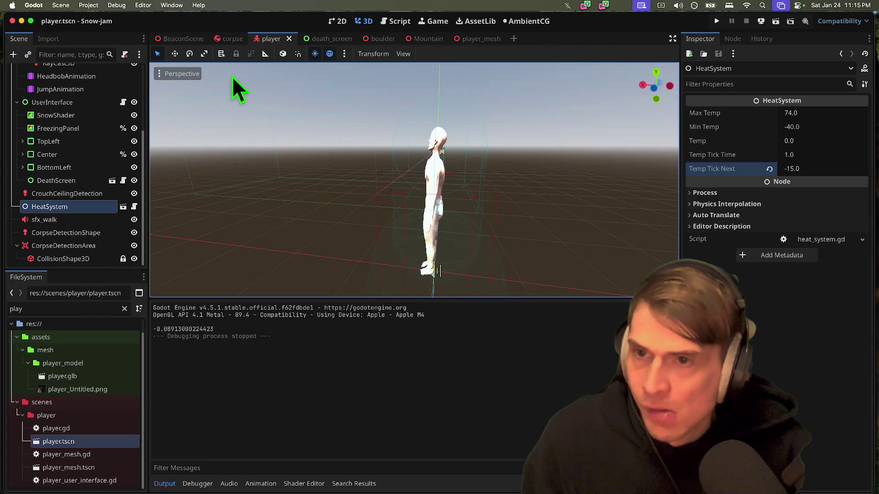
Step: Orbit the 3D view and select the DeathPath node under Head in the Scene tree
{"action": "mouse_move", "coordinate": [460, 218]}
{"action": "left_mouse_down"}
{"action": "mouse_move", "coordinate": [565, 122]}
{"action": "mouse_move", "coordinate": [539, 132]}
{"action": "mouse_move", "coordinate": [561, 109]}
{"action": "left_mouse_up"}
{"action": "left_click_drag", "start_coordinate": [111, 270], "coordinate": [103, 355]}
{"action": "left_click", "coordinate": [58, 191]}
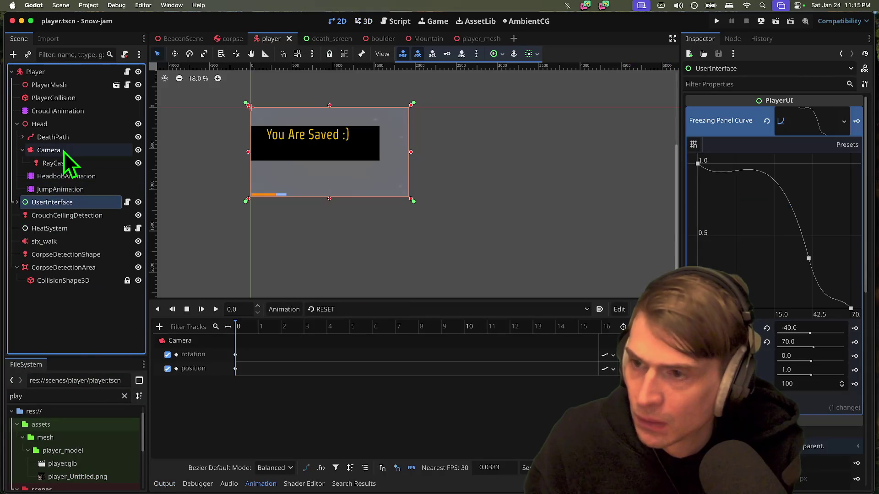
{"action": "left_click", "coordinate": [64, 151]}
{"action": "left_click", "coordinate": [70, 137]}
{"action": "left_click_drag", "start_coordinate": [364, 215], "coordinate": [316, 172]}
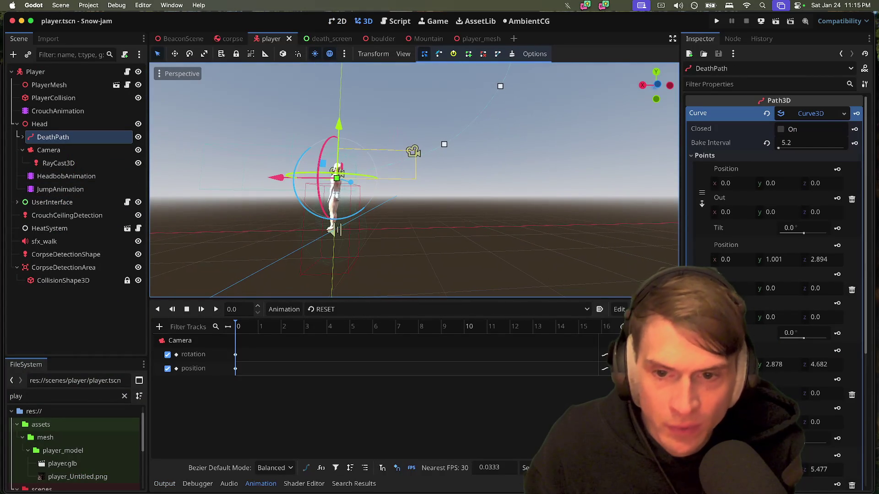
{"action": "left_click", "coordinate": [75, 125]}
{"action": "left_click", "coordinate": [68, 138]}
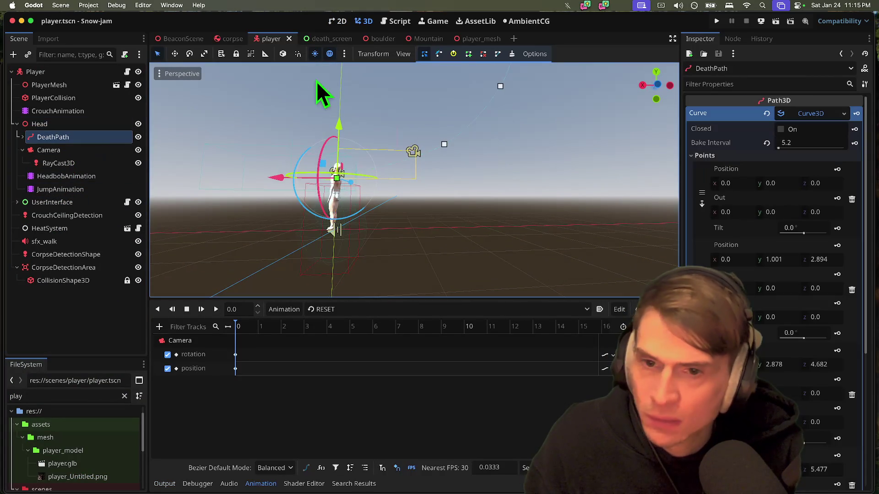
Step: Lower DeathPath along its Y axis and test in game, then try raising it and undo
{"action": "left_click_drag", "start_coordinate": [336, 120], "coordinate": [337, 139]}
{"action": "key", "text": "super+b"}
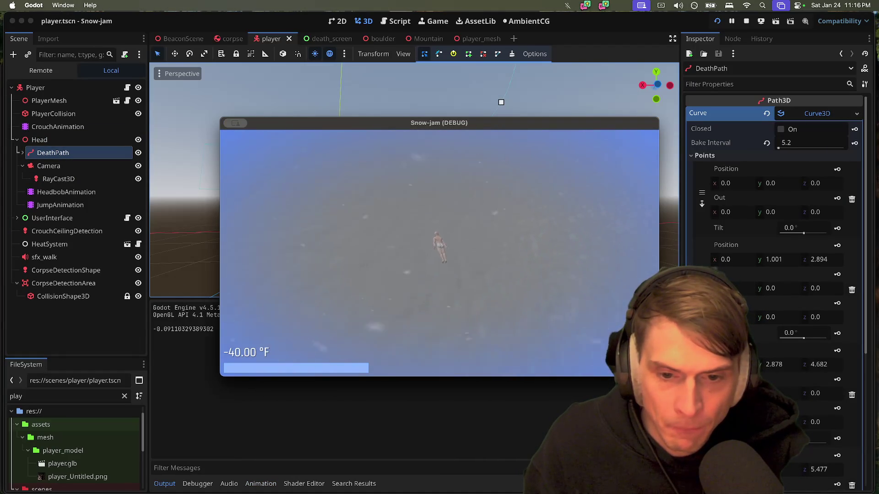
{"action": "key", "text": "super+period"}
{"action": "mouse_move", "coordinate": [336, 146]}
{"action": "left_mouse_down"}
{"action": "mouse_move", "coordinate": [342, 109]}
{"action": "mouse_move", "coordinate": [341, 116]}
{"action": "left_mouse_up"}
{"action": "key", "text": "super+z"}
Step: Play through the game to the beacon, then return to player.gd in the script editor
{"action": "key", "text": "super+b"}
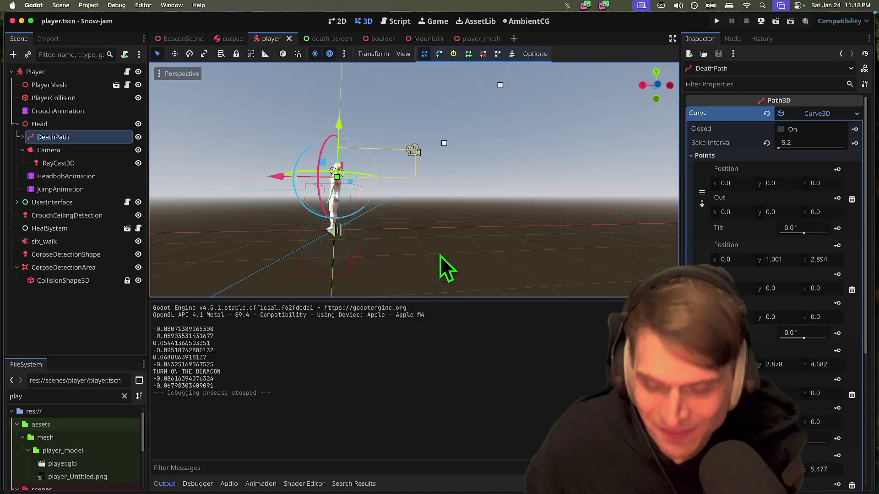
{"action": "left_click", "coordinate": [389, 22]}
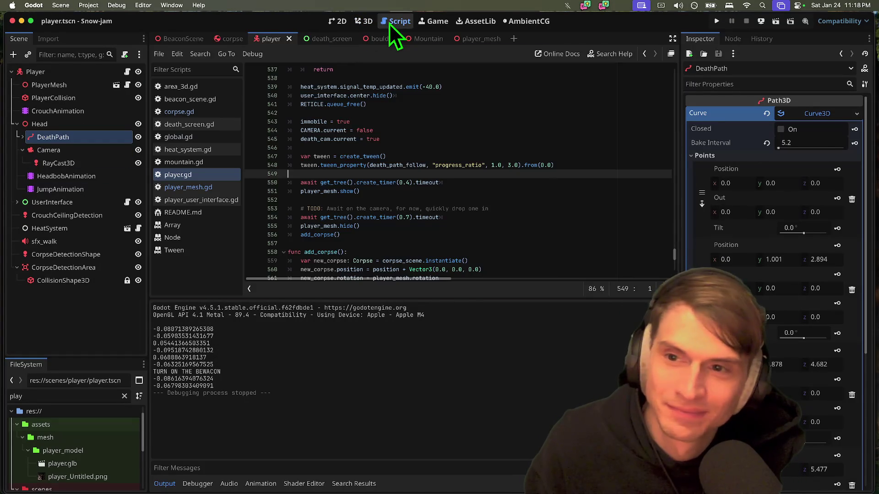
Step: Drag the DeathPath curve points to y 2.535 and z 6.045, then save and run the game
{"action": "left_click", "coordinate": [362, 22]}
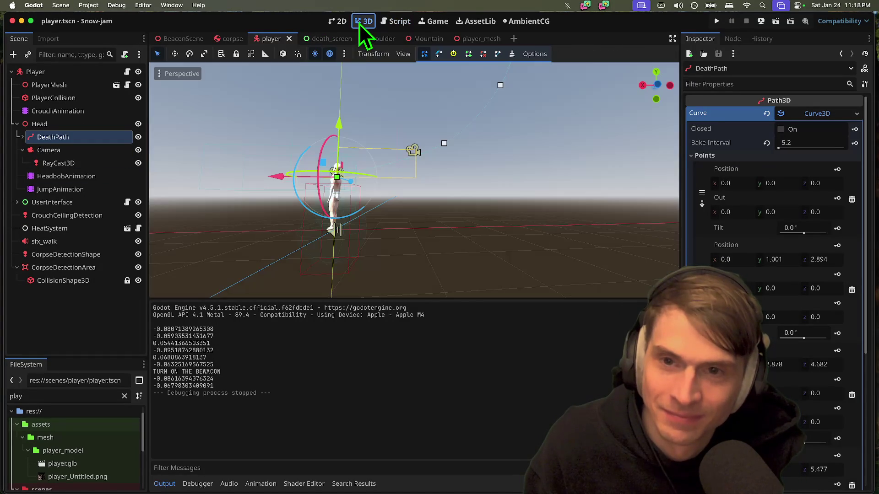
{"action": "scroll", "coordinate": [508, 208], "scroll_direction": "down", "scroll_amount": 5}
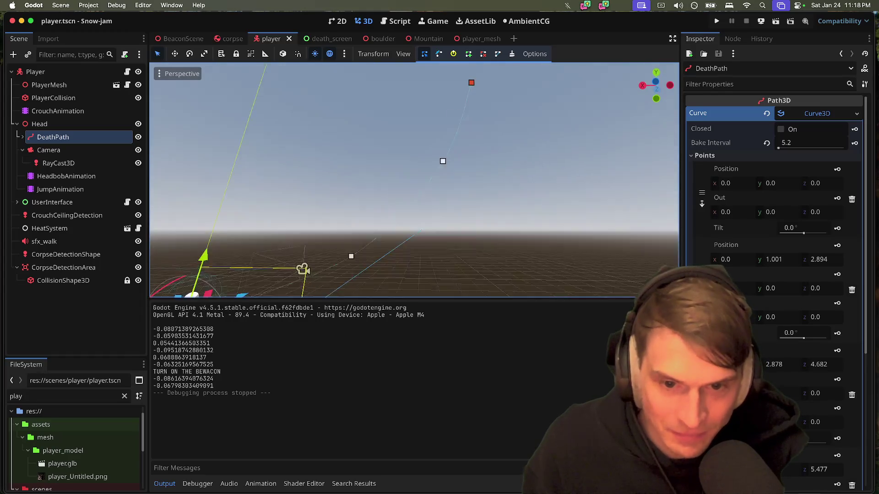
{"action": "left_click", "coordinate": [460, 94]}
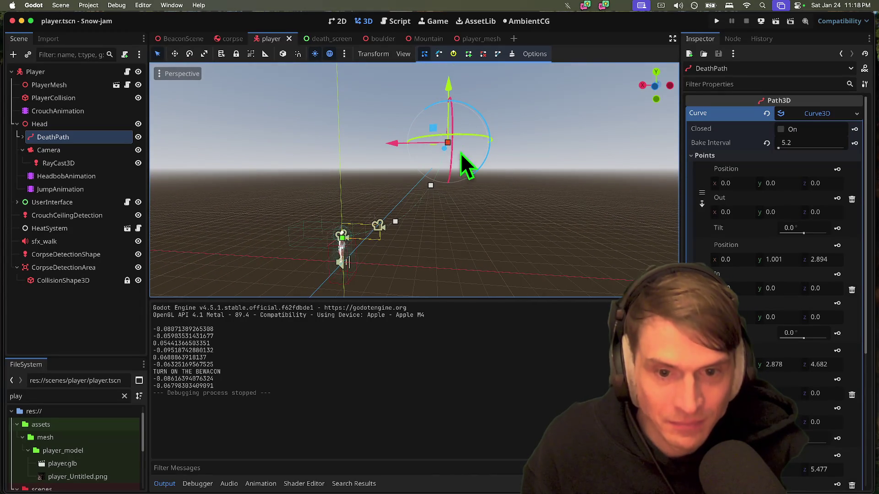
{"action": "mouse_move", "coordinate": [449, 91]}
{"action": "left_mouse_down"}
{"action": "mouse_move", "coordinate": [436, 195]}
{"action": "mouse_move", "coordinate": [430, 189]}
{"action": "left_mouse_up"}
{"action": "left_click_drag", "start_coordinate": [428, 133], "coordinate": [427, 131]}
{"action": "left_click_drag", "start_coordinate": [372, 190], "coordinate": [428, 177]}
{"action": "left_click_drag", "start_coordinate": [386, 153], "coordinate": [398, 151]}
{"action": "key", "text": "super+b"}
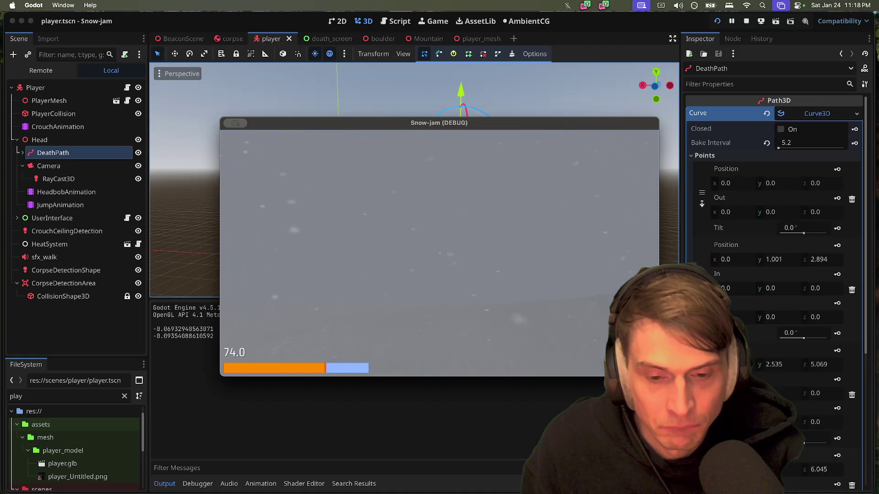
Step: Lower the whole DeathPath node by 0.204, play-test it, then undo the move
{"action": "key", "text": "Escape"}
{"action": "left_click", "coordinate": [67, 150]}
{"action": "key", "text": "Up"}
{"action": "left_click_drag", "start_coordinate": [339, 185], "coordinate": [339, 194]}
{"action": "key", "text": "super+b"}
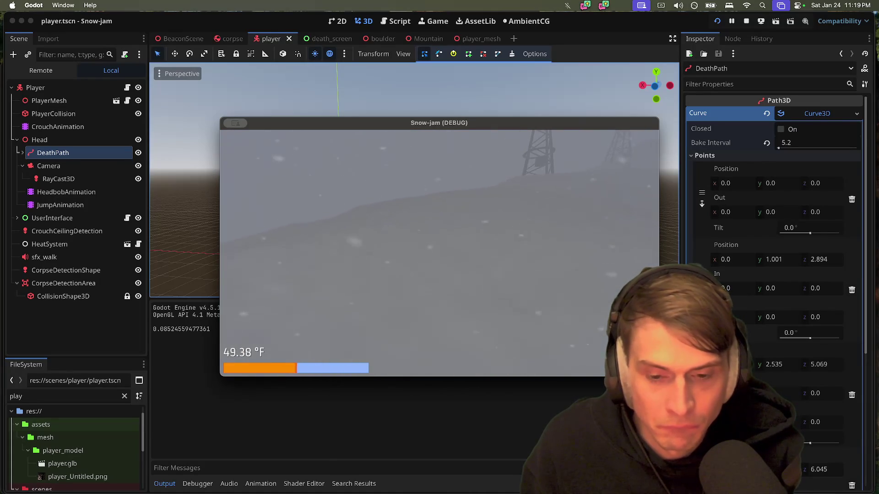
{"action": "key", "text": "Escape"}
{"action": "key", "text": "super+z"}
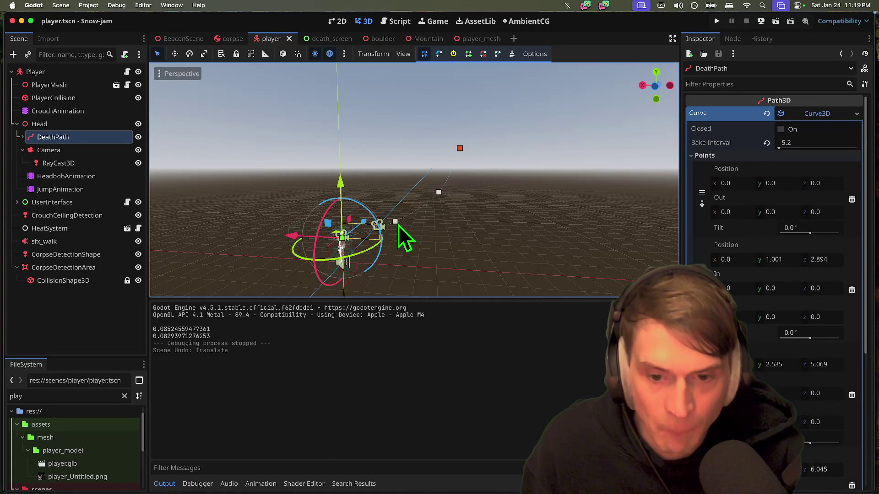
Step: Lower the three DeathPath curve points, the middle one to about y 2.186, and run the game
{"action": "left_click", "coordinate": [397, 224]}
{"action": "left_click_drag", "start_coordinate": [390, 172], "coordinate": [393, 177]}
{"action": "left_click", "coordinate": [439, 192]}
{"action": "mouse_move", "coordinate": [442, 158]}
{"action": "left_mouse_down"}
{"action": "mouse_move", "coordinate": [440, 150]}
{"action": "mouse_move", "coordinate": [440, 160]}
{"action": "left_mouse_up"}
{"action": "left_click", "coordinate": [459, 149]}
{"action": "left_click_drag", "start_coordinate": [468, 93], "coordinate": [462, 111]}
{"action": "key", "text": "super+b"}
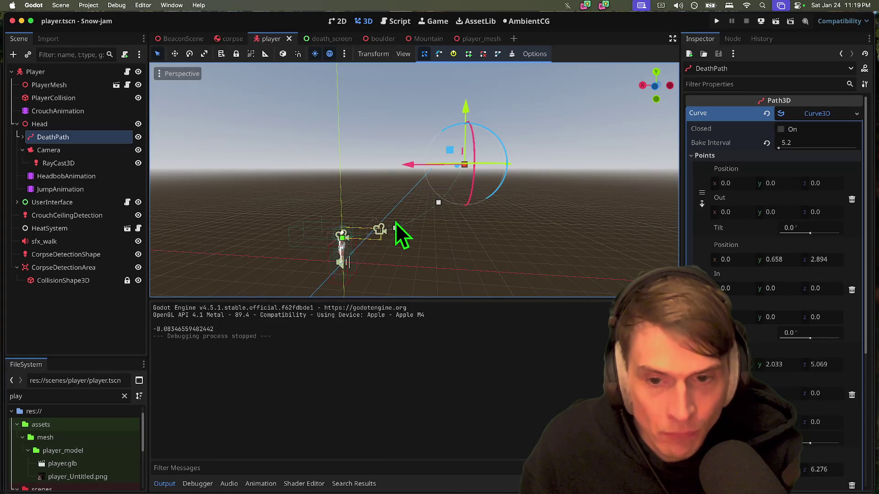
Step: Lower the DeathPath points further to y 0.641, 1.67 and 3.283, then run again
{"action": "scroll", "coordinate": [394, 228], "scroll_direction": "right", "scroll_amount": 3}
{"action": "left_click_drag", "start_coordinate": [376, 179], "coordinate": [372, 166]}
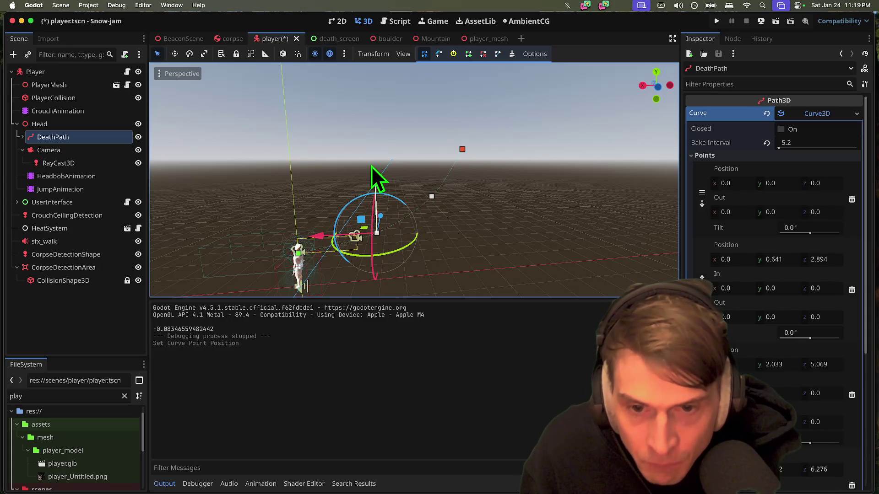
{"action": "left_click", "coordinate": [432, 197]}
{"action": "left_click_drag", "start_coordinate": [432, 146], "coordinate": [430, 153]}
{"action": "left_click", "coordinate": [462, 149]}
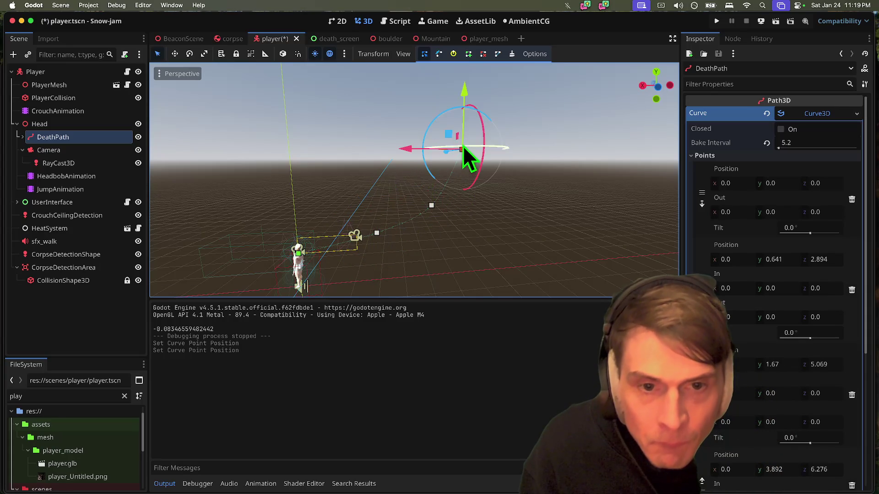
{"action": "left_click_drag", "start_coordinate": [466, 102], "coordinate": [462, 123]}
{"action": "scroll", "coordinate": [507, 135], "scroll_direction": "up", "scroll_amount": 2}
{"action": "left_click", "coordinate": [300, 270]}
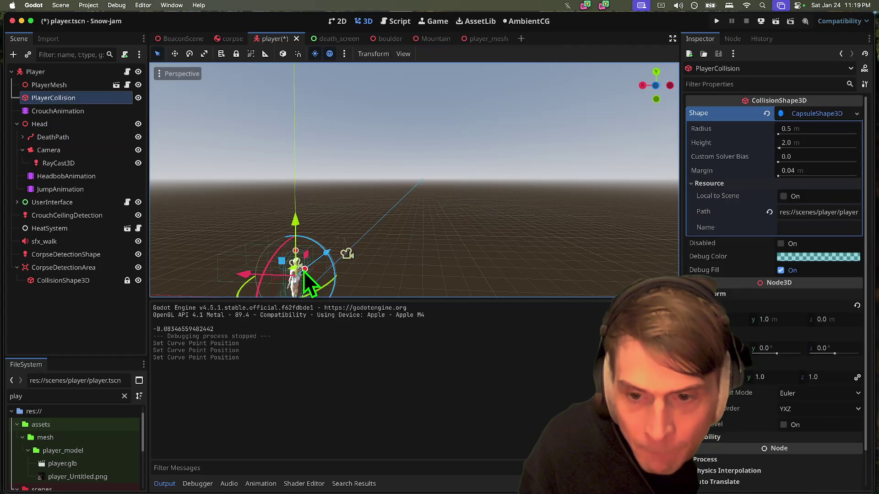
{"action": "key", "text": "super+b"}
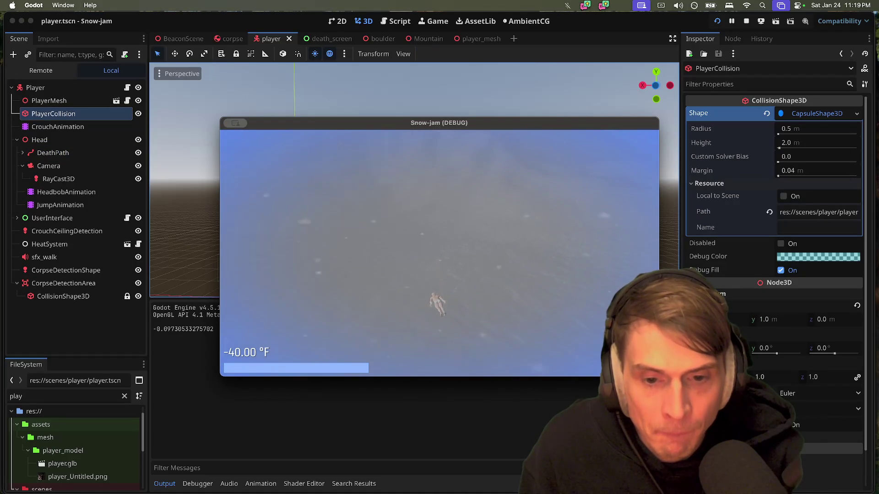
Step: Undo the last two DeathPath point moves, play-test the game, then return to player.gd
{"action": "key", "text": "Escape"}
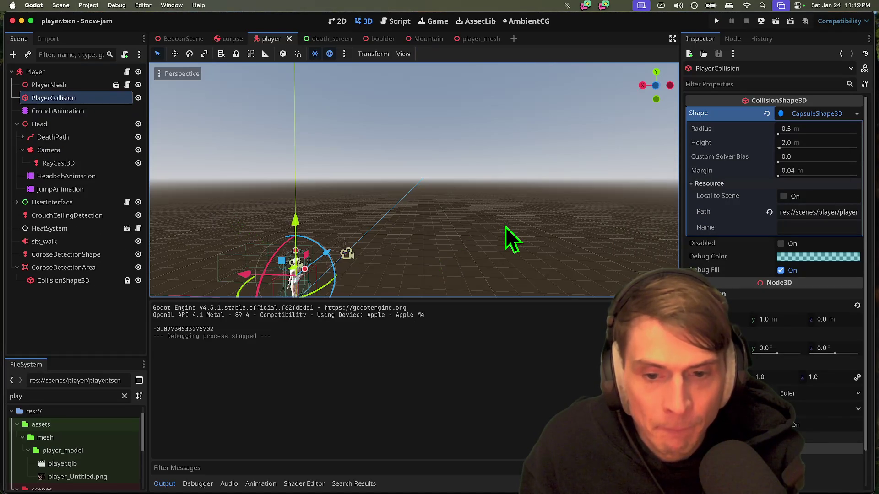
{"action": "key", "text": "super+z"}
{"action": "key", "text": "super+z"}
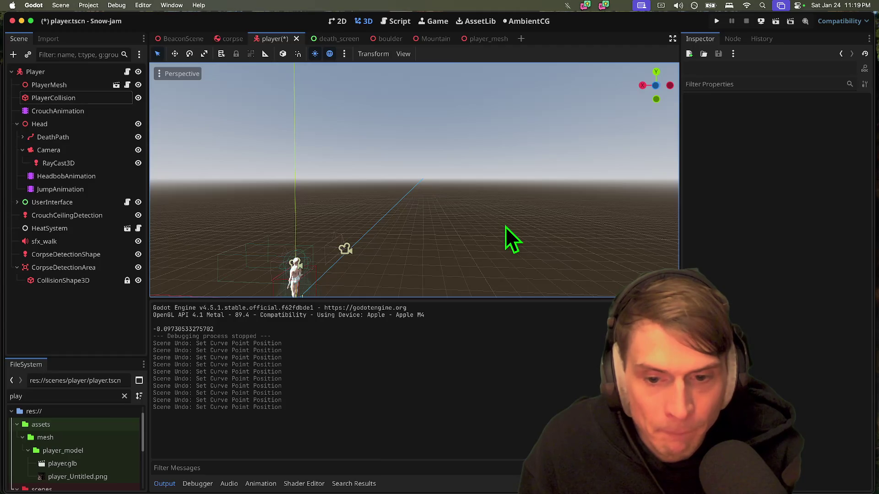
{"action": "key", "text": "super+b"}
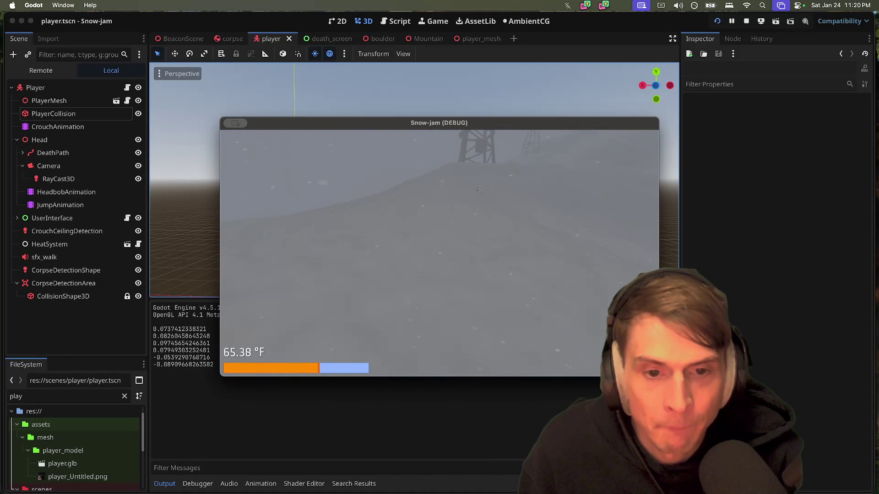
{"action": "key", "text": "Escape"}
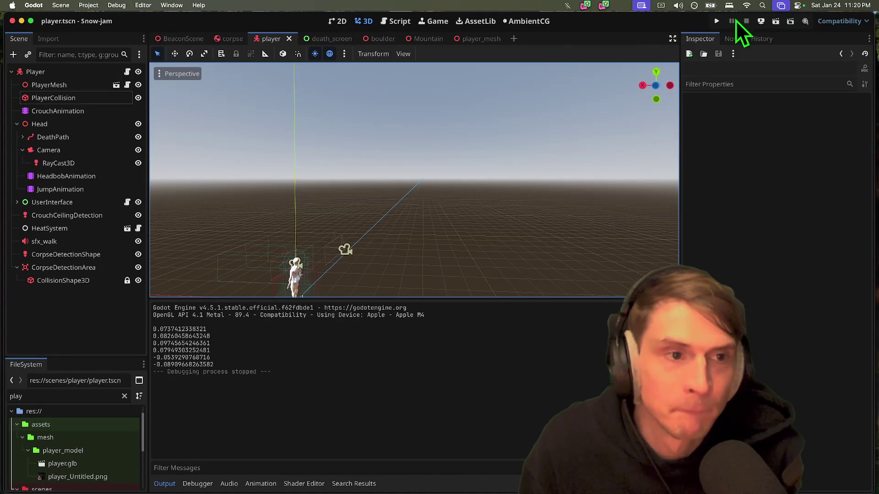
{"action": "left_click", "coordinate": [398, 21]}
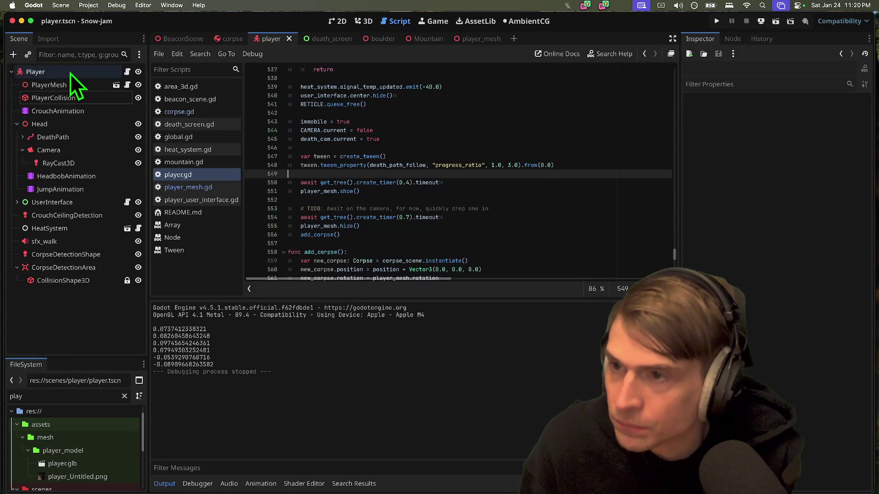
Step: Replace the flat 40.0 corpse heat on line 590 with randf_range(30.0, 40.0)
{"action": "left_click", "coordinate": [36, 72]}
{"action": "scroll", "coordinate": [443, 233], "scroll_direction": "down", "scroll_amount": 10}
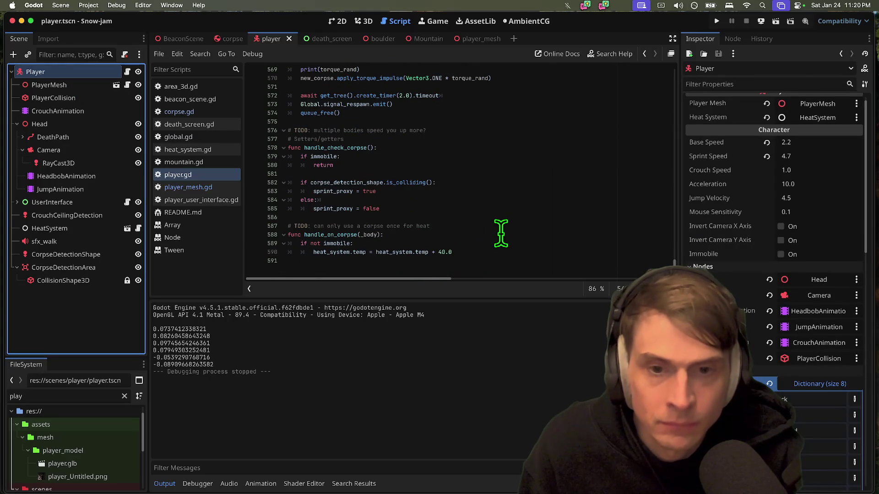
{"action": "left_click", "coordinate": [485, 259]}
{"action": "left_click_drag", "start_coordinate": [376, 252], "coordinate": [407, 252]}
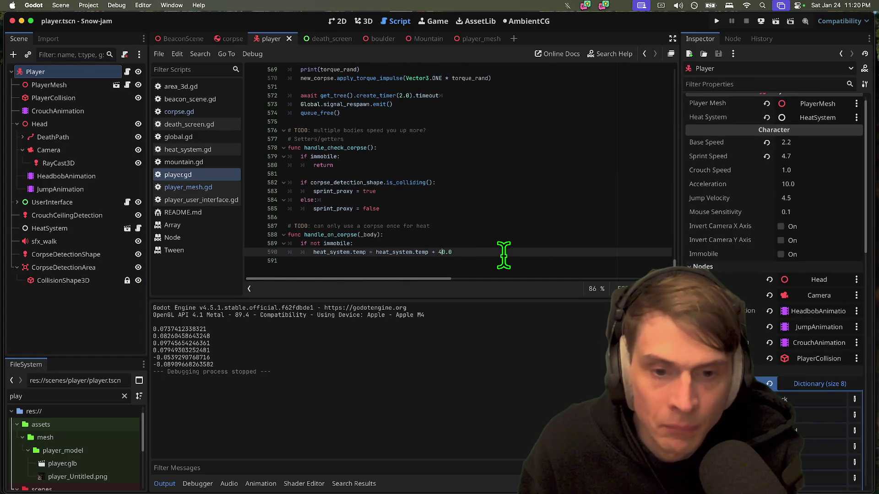
{"action": "type", "text": "randi"}
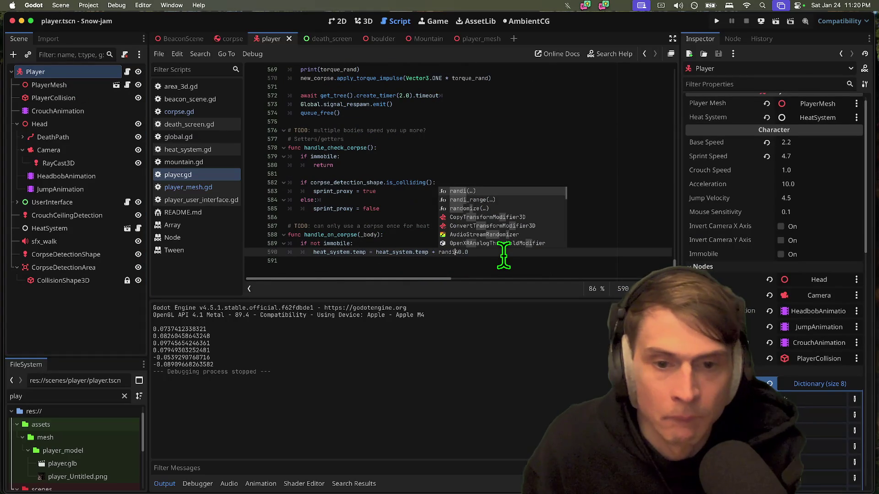
{"action": "key", "text": "BackSpace"}
{"action": "type", "text": "f"}
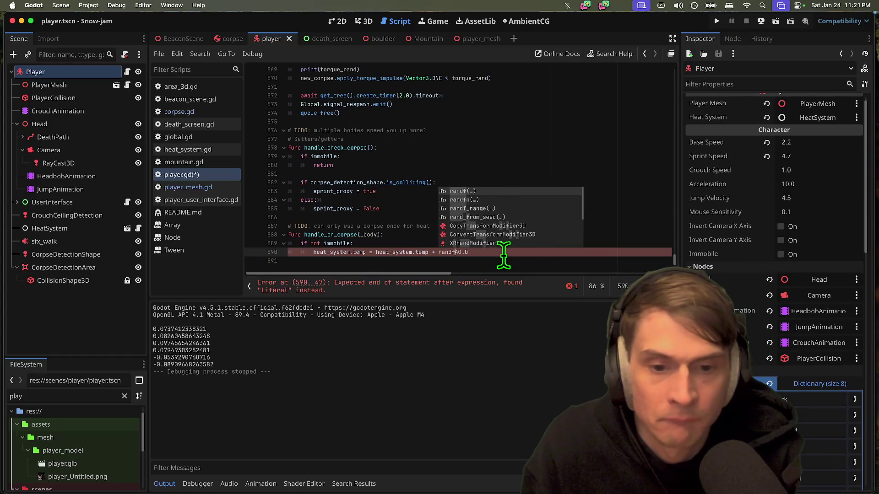
{"action": "type", "text": "_range(30.0,"}
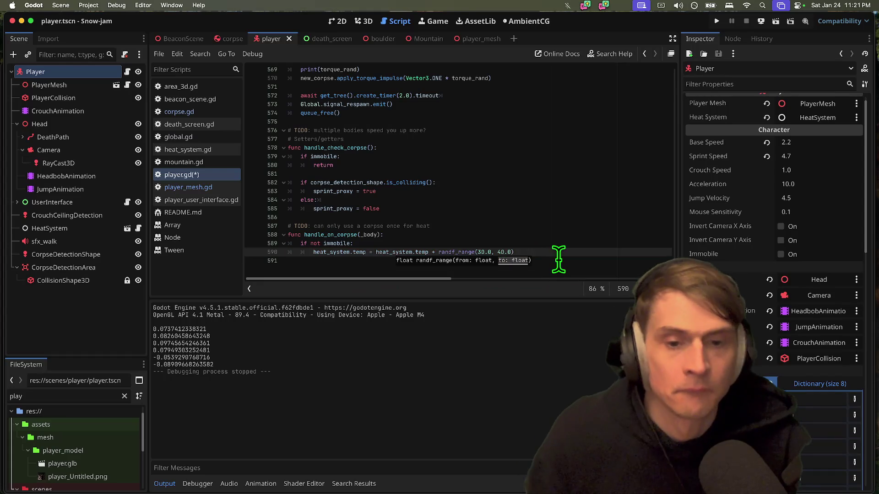
{"action": "type", "text": "40.0"}
{"action": "left_click", "coordinate": [559, 260]}
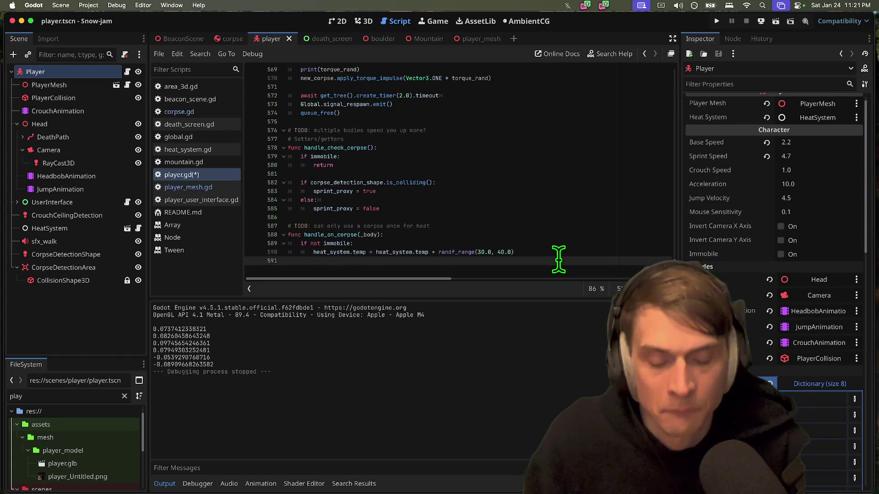
{"action": "key", "text": "super+Tab"}
{"action": "key", "text": "super+Tab"}
{"action": "key", "text": "super+Tab"}
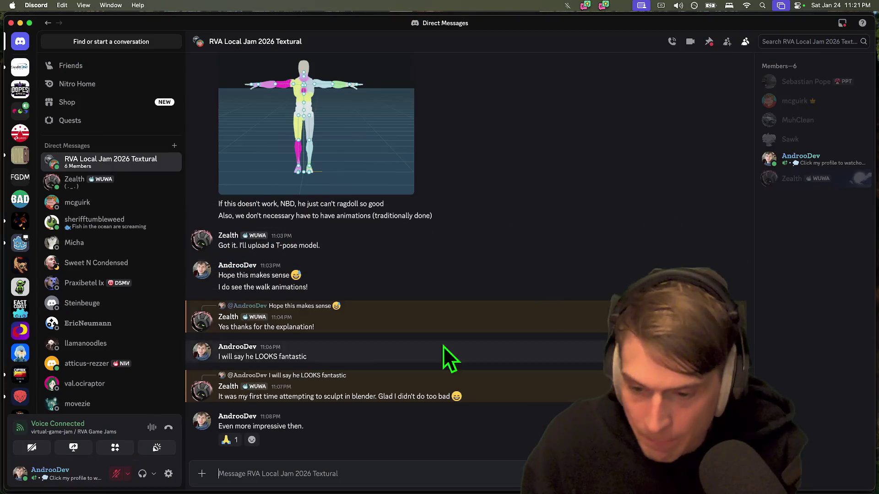
Step: React with a red emoji to the Italian-cook meme in CAPLOL's zach's-meme-bean-machine
{"action": "left_click", "coordinate": [20, 67]}
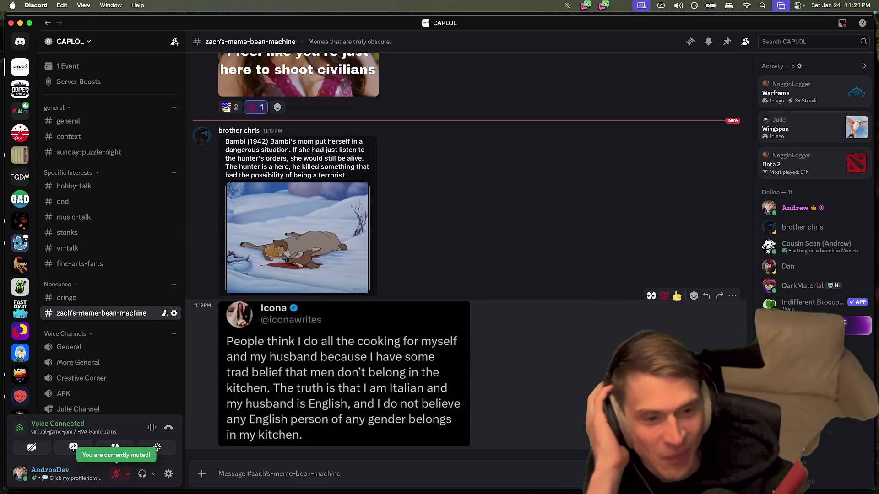
{"action": "left_click", "coordinate": [694, 295]}
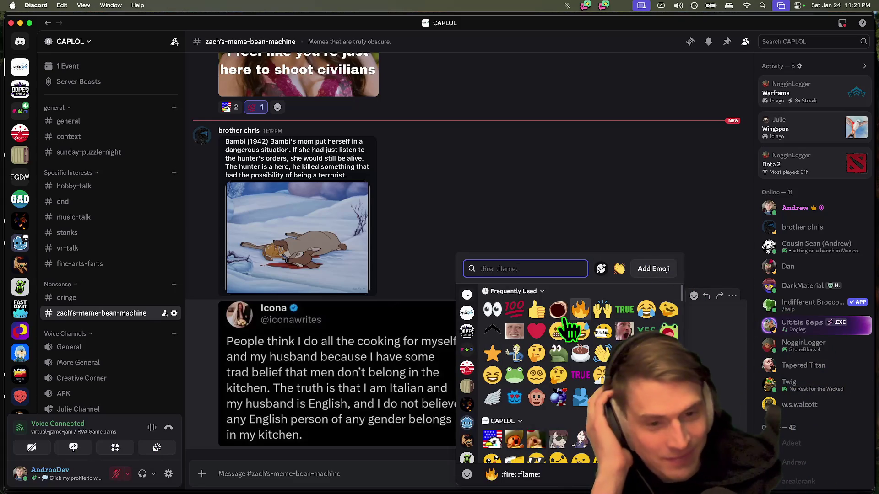
{"action": "left_click", "coordinate": [558, 310]}
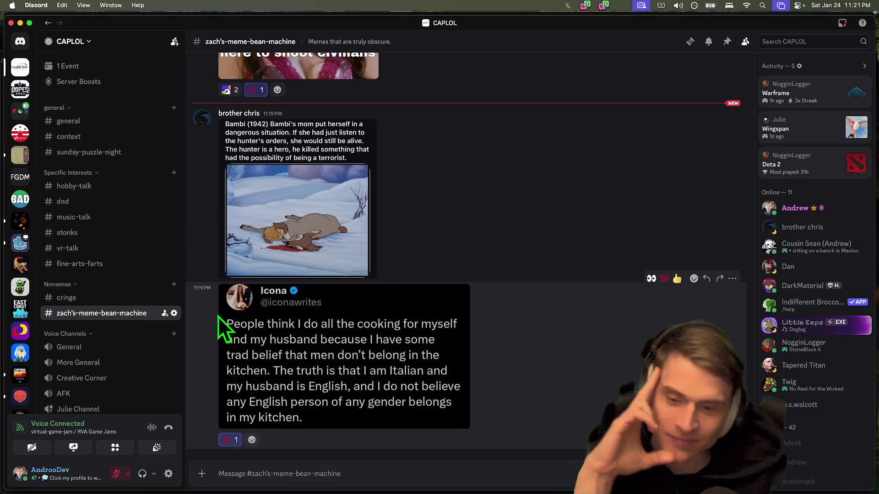
{"action": "left_click", "coordinate": [20, 221]}
Step: Browse #-godot, BatteryAcidDev and NoVa GameDevs' resources, selecting the GodotFest video post
{"action": "scroll", "coordinate": [85, 346], "scroll_direction": "down", "scroll_amount": 5}
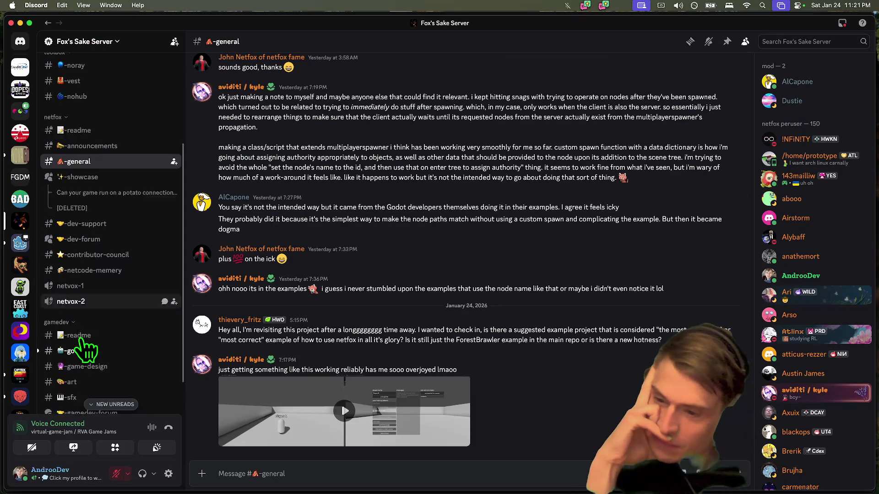
{"action": "left_click", "coordinate": [98, 338]}
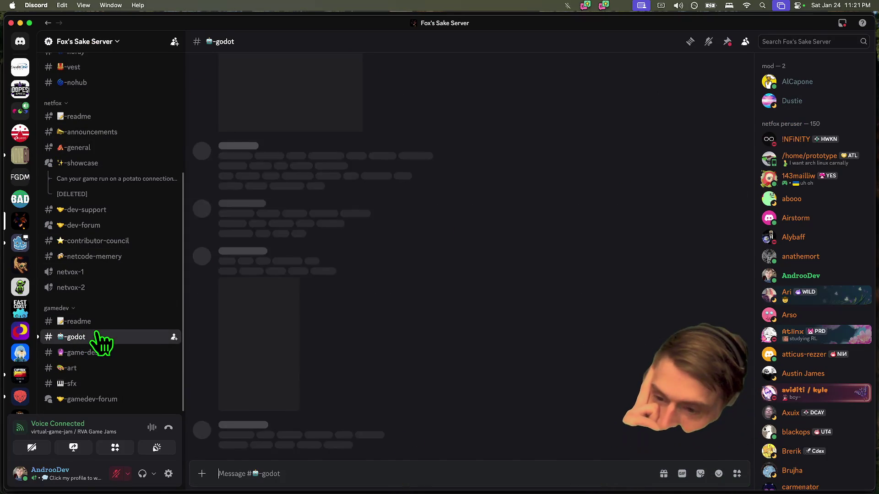
{"action": "scroll", "coordinate": [603, 336], "scroll_direction": "down", "scroll_amount": 5}
{"action": "scroll", "coordinate": [602, 336], "scroll_direction": "down", "scroll_amount": 1}
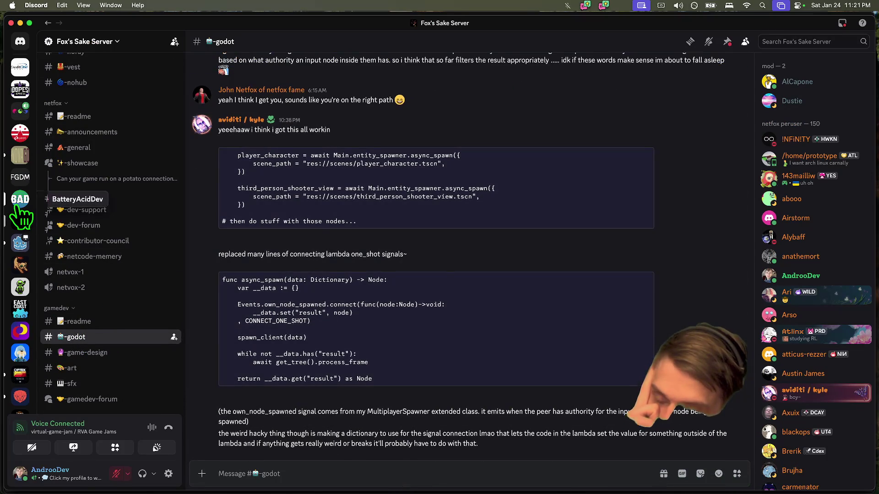
{"action": "left_click", "coordinate": [20, 199]}
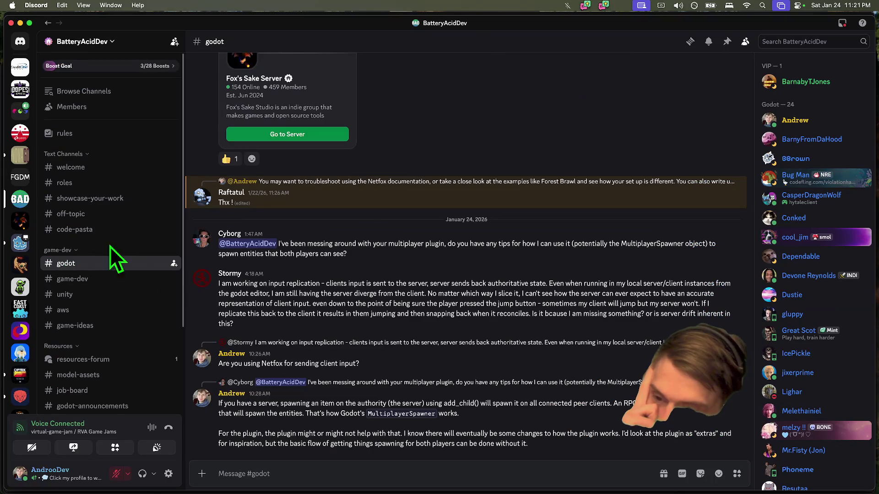
{"action": "left_click", "coordinate": [19, 154]}
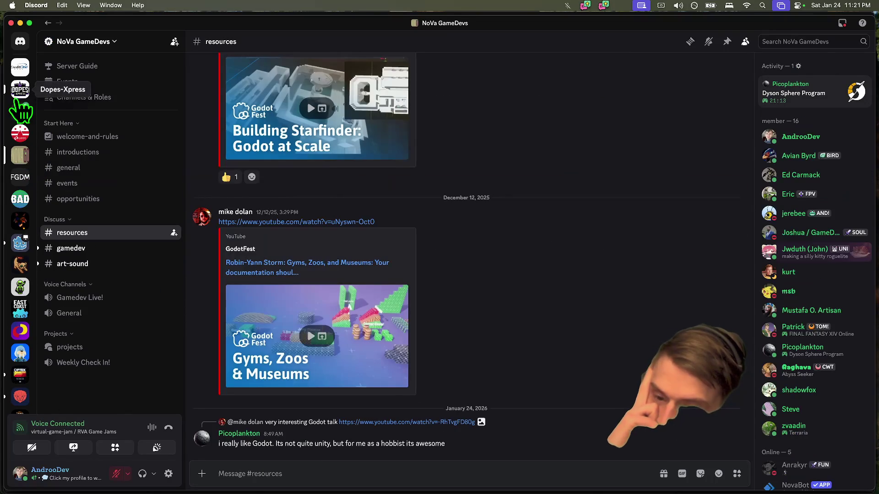
{"action": "triple_click", "coordinate": [544, 447]}
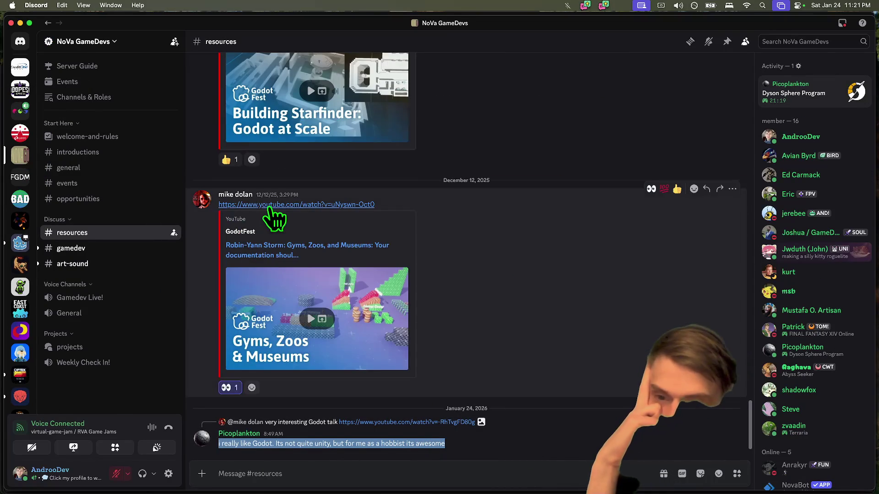
{"action": "key", "text": "super+Tab"}
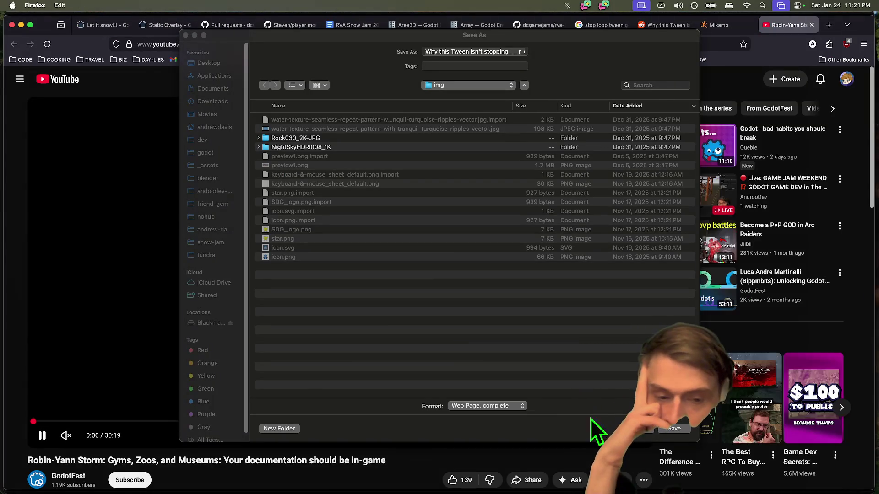
Step: Save the GodotFest 'Gyms, Zoos, and Museums' talk to the GODOT YouTube playlist
{"action": "left_click", "coordinate": [643, 429]}
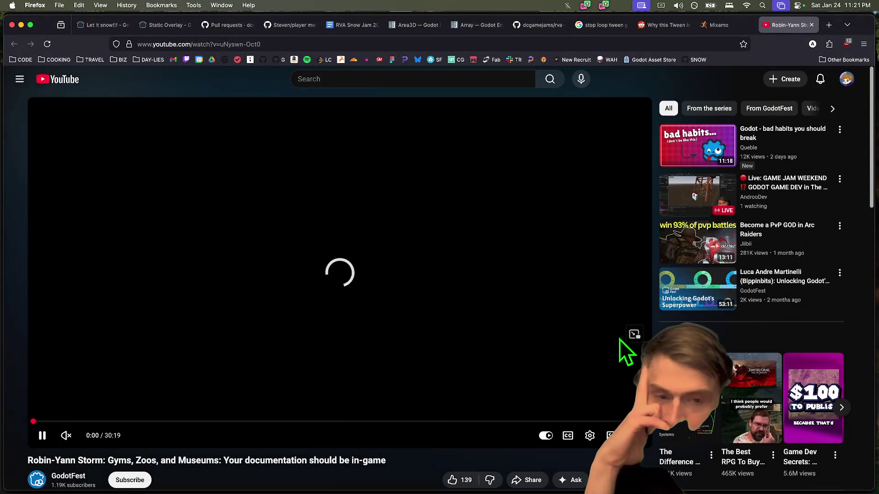
{"action": "scroll", "coordinate": [462, 380], "scroll_direction": "down", "scroll_amount": 2}
{"action": "left_click", "coordinate": [616, 392]}
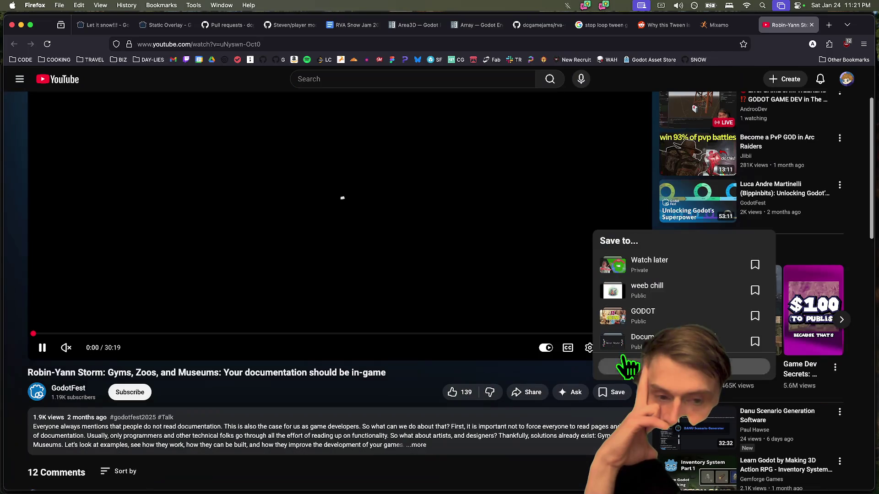
{"action": "left_click", "coordinate": [641, 316]}
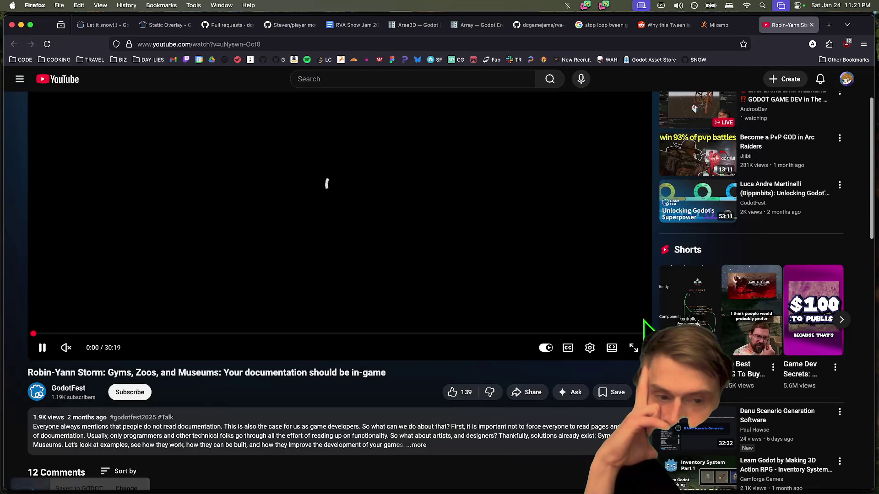
{"action": "triple_click", "coordinate": [302, 368]}
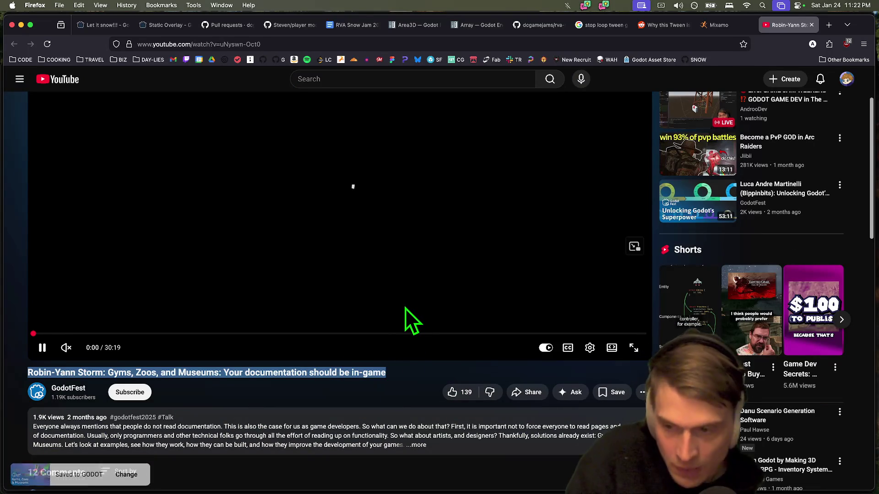
{"action": "key", "text": "super+w"}
{"action": "key", "text": "super+Tab"}
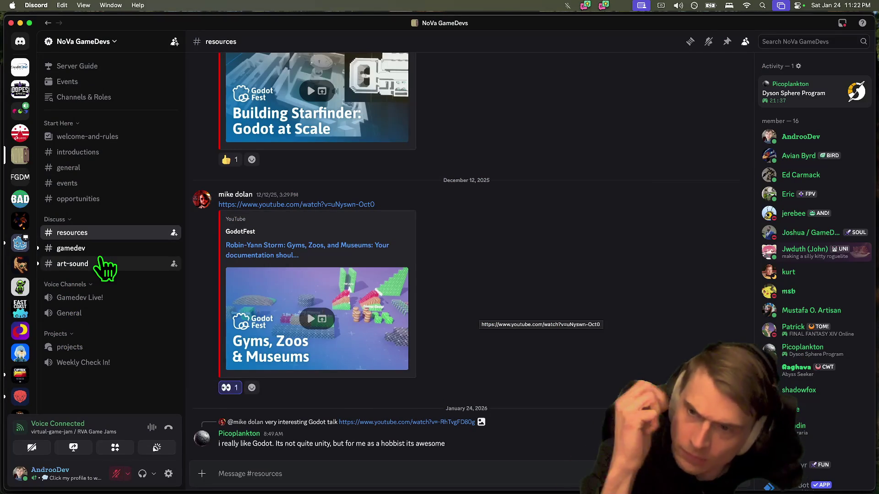
Step: Post an italic 'performance' reply in NoVa GameDevs' #gamedev channel
{"action": "left_click", "coordinate": [109, 251]}
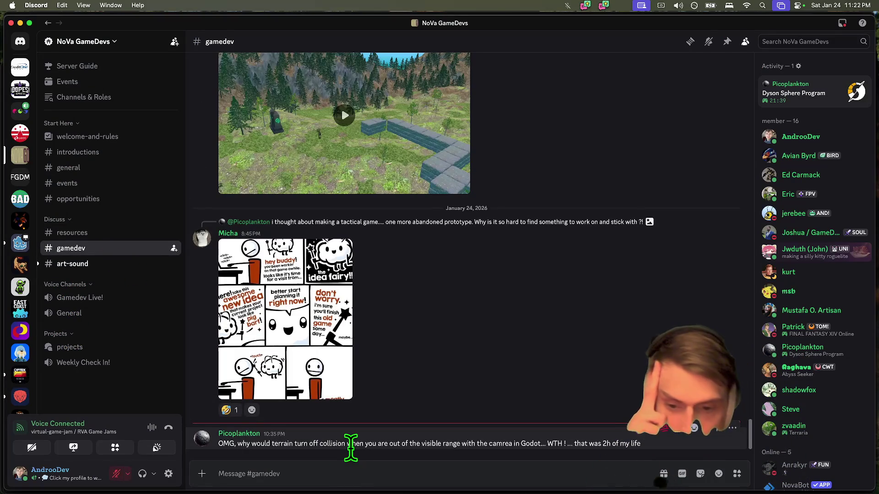
{"action": "triple_click", "coordinate": [351, 447]}
{"action": "triple_click", "coordinate": [352, 451]}
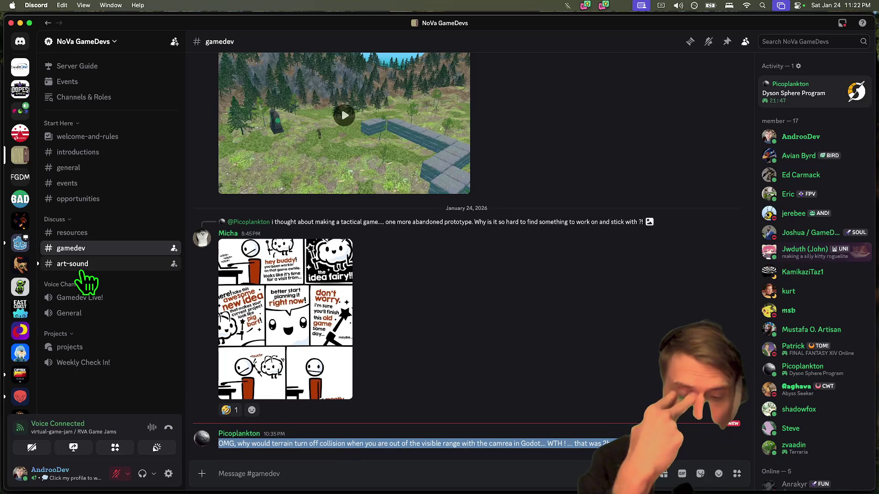
{"action": "left_click", "coordinate": [444, 476]}
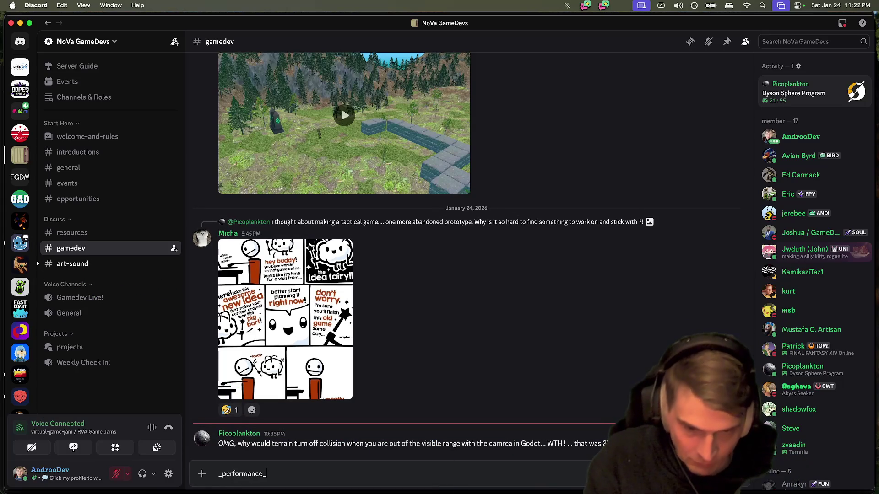
{"action": "key", "text": "Return"}
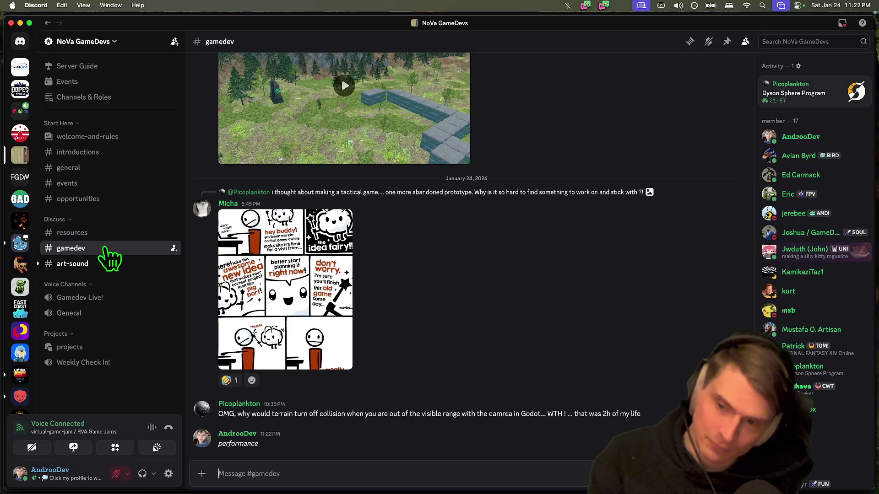
Step: Return to #gamedev and post the reply 'but yeah that sucks'
{"action": "left_click", "coordinate": [99, 265]}
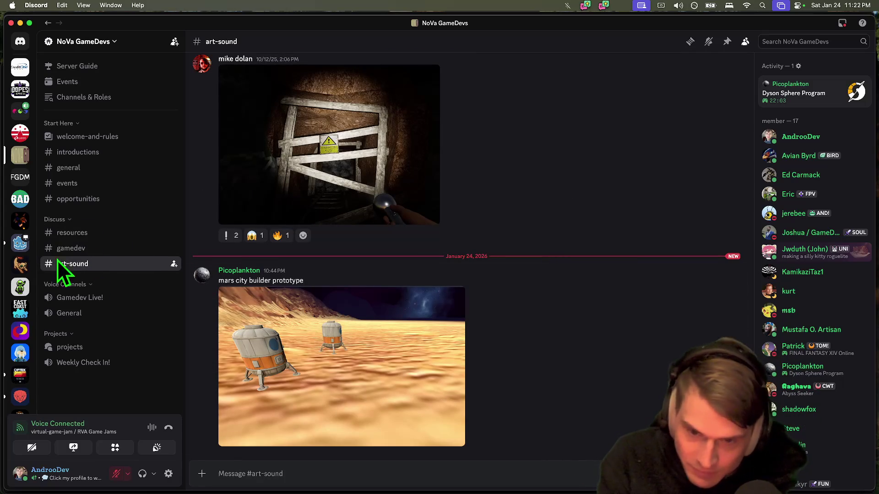
{"action": "left_click", "coordinate": [25, 115]}
{"action": "key", "text": "super+bracketleft"}
{"action": "key", "text": "alt+Up"}
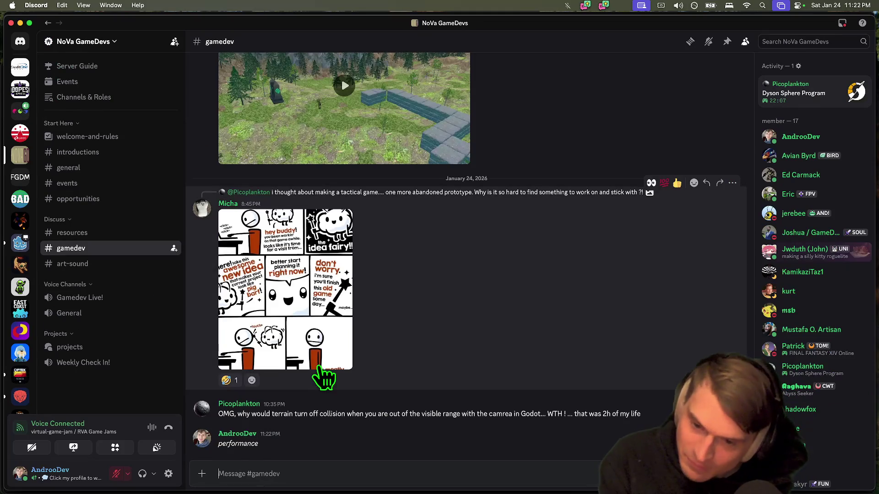
{"action": "type", "text": "bu"}
{"action": "type", "text": "ucks"}
{"action": "key", "text": "Return"}
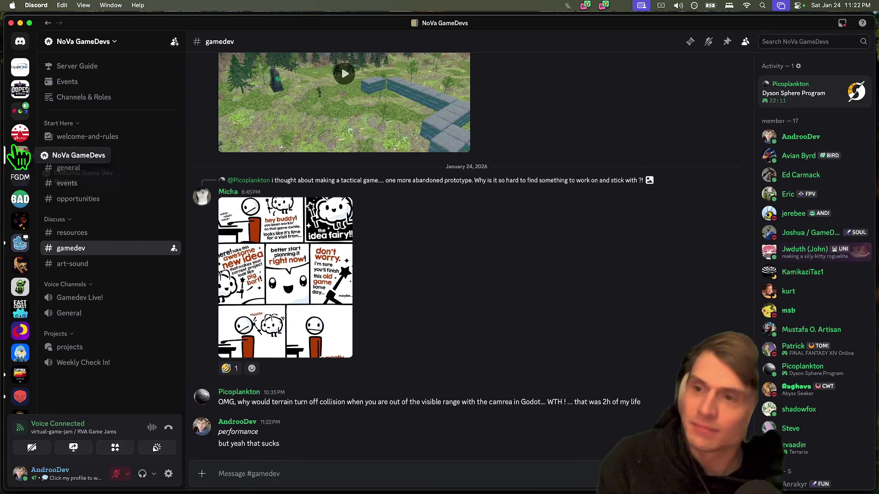
Step: Look through the RVA Game Jams making-games channel
{"action": "left_click", "coordinate": [20, 109]}
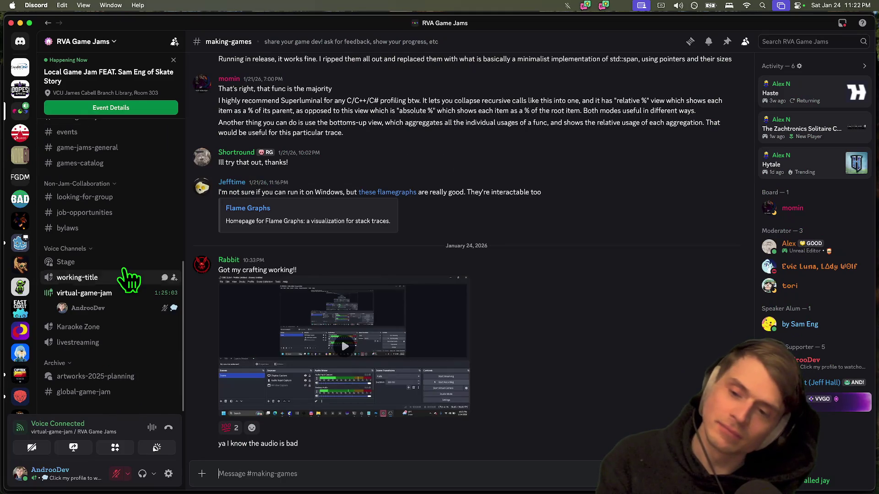
{"action": "scroll", "coordinate": [117, 314], "scroll_direction": "up", "scroll_amount": 5}
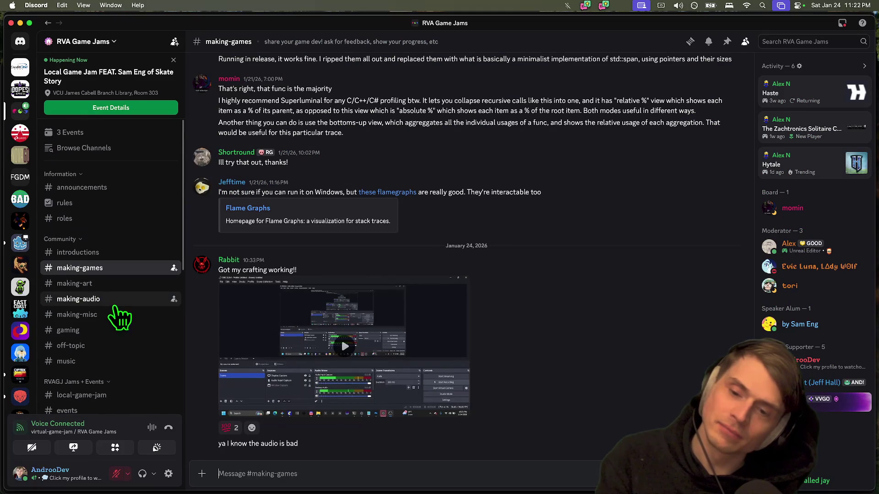
{"action": "scroll", "coordinate": [115, 308], "scroll_direction": "down", "scroll_amount": 4}
{"action": "key", "text": "super+Tab"}
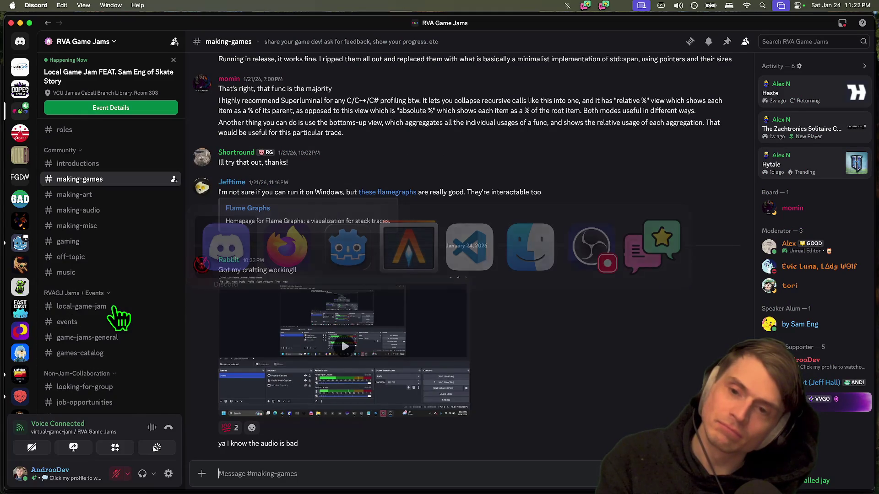
{"action": "key", "text": "super+Tab"}
{"action": "key", "text": "super+Tab"}
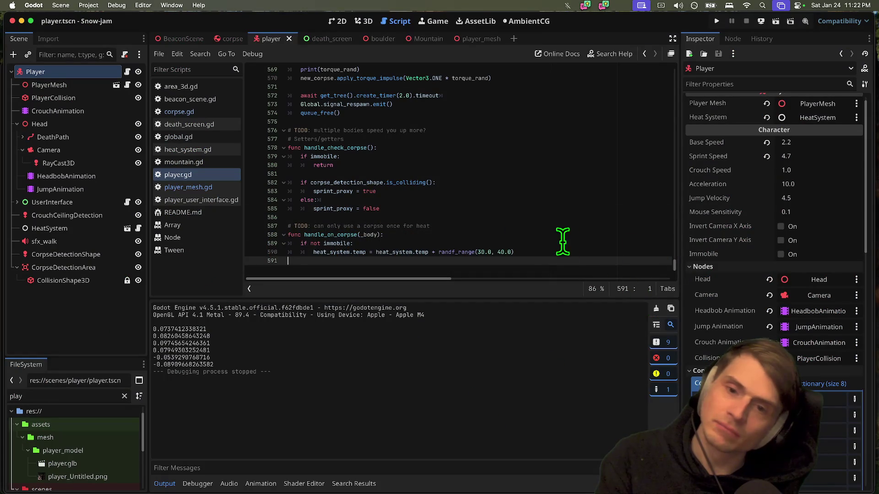
Step: Extend the line 587 TODO about using a corpse once for heat and save player.gd
{"action": "key", "text": "Left"}
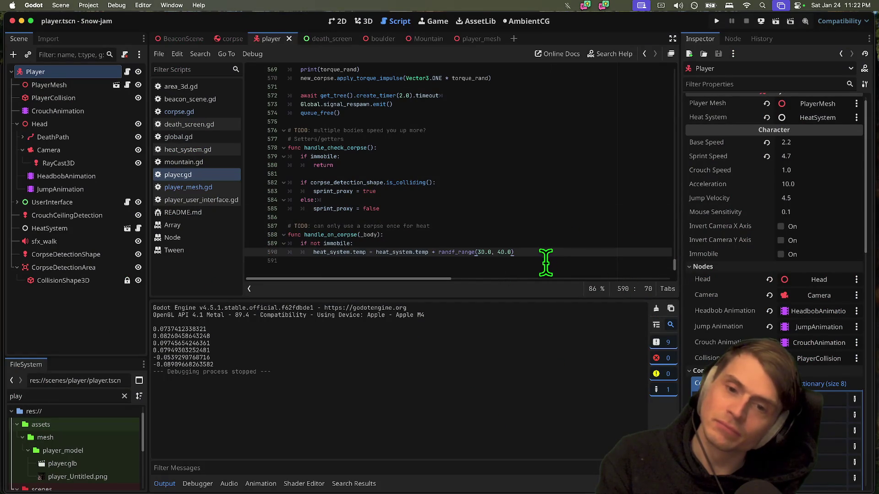
{"action": "key", "text": "Up"}
{"action": "key", "text": "Up"}
{"action": "key", "text": "Up"}
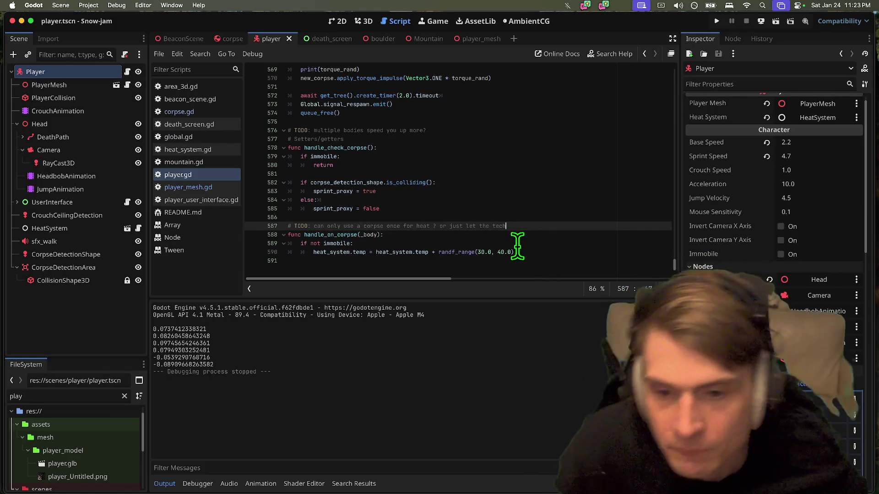
{"action": "left_click", "coordinate": [514, 253]}
{"action": "key", "text": "cmd+s"}
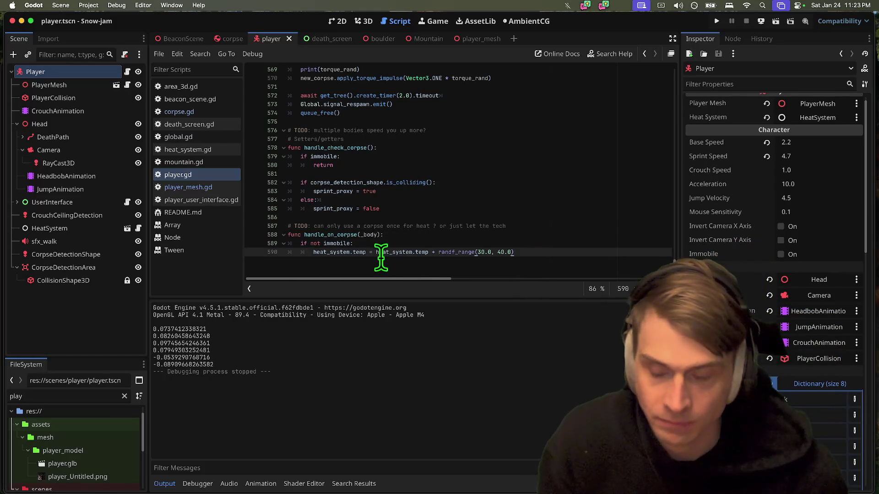
Step: Run and stop the game twice, enlarging the scene tree panel and code editor
{"action": "key", "text": "super+b"}
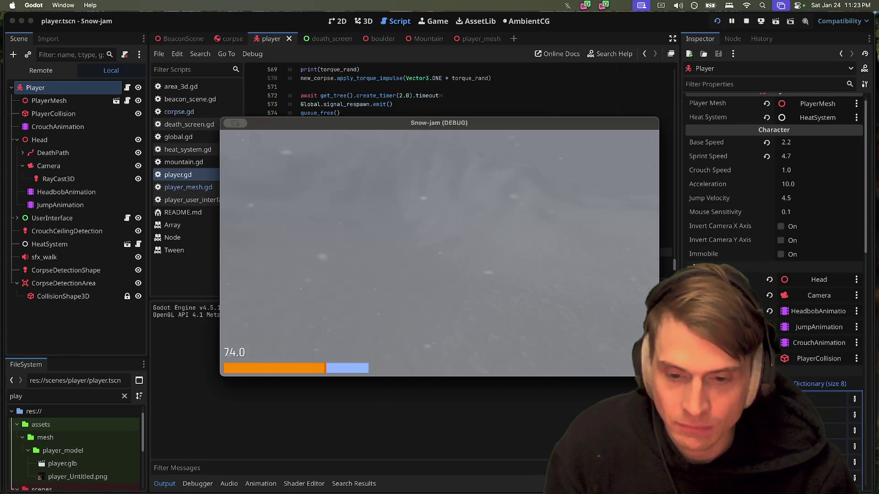
{"action": "key", "text": "super+q"}
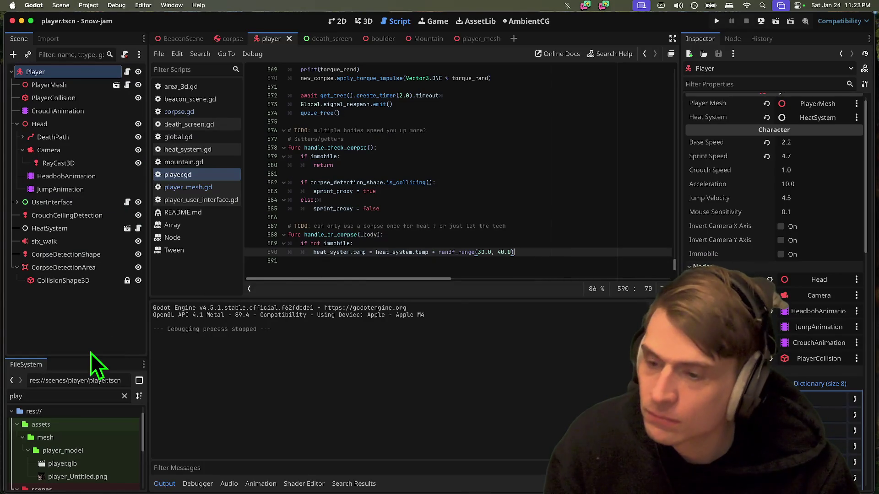
{"action": "left_click_drag", "start_coordinate": [90, 356], "coordinate": [90, 340]}
{"action": "key", "text": "super+b"}
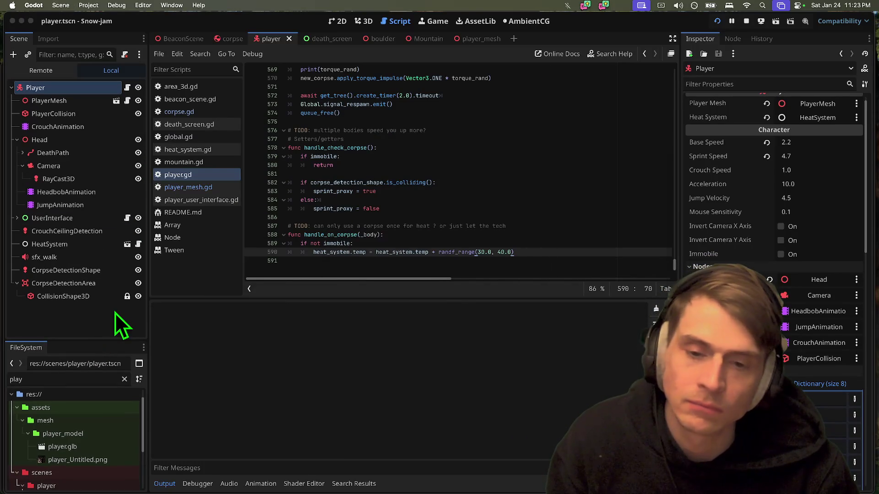
{"action": "key", "text": "super+q"}
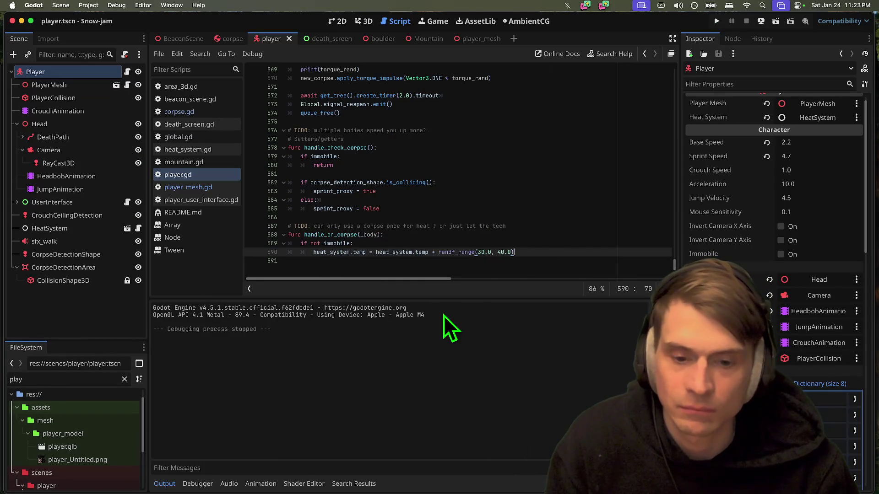
{"action": "left_click_drag", "start_coordinate": [447, 298], "coordinate": [447, 324]}
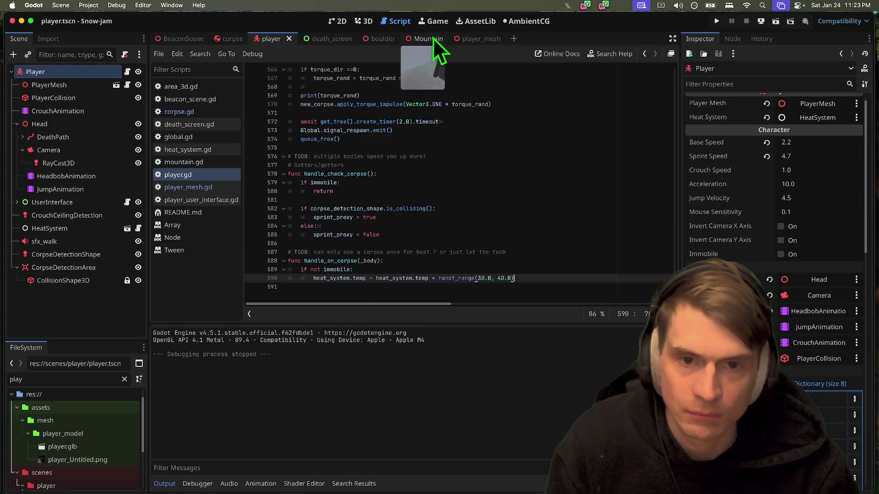
Step: In the Mountain scene, make the first BeaconScene's children editable and lower its ControlPanel to the ground
{"action": "left_click", "coordinate": [428, 38]}
{"action": "left_click", "coordinate": [366, 21]}
{"action": "scroll", "coordinate": [425, 163], "scroll_direction": "up", "scroll_amount": 2}
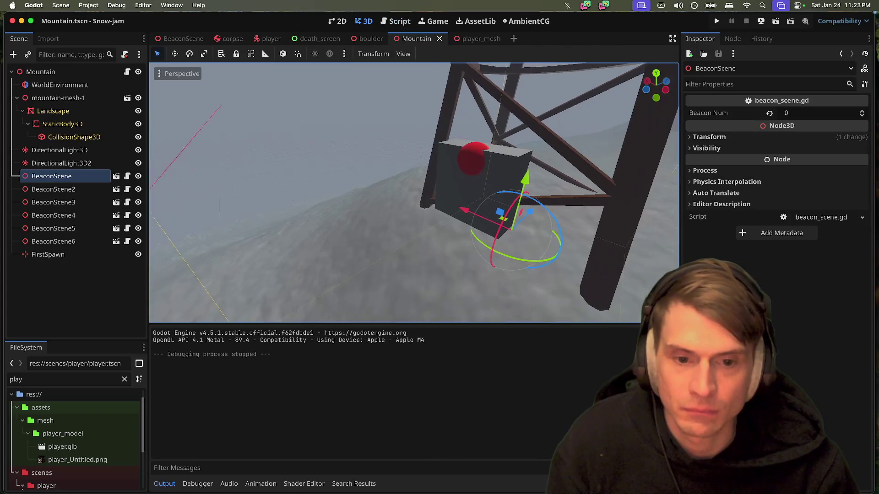
{"action": "left_click", "coordinate": [70, 256]}
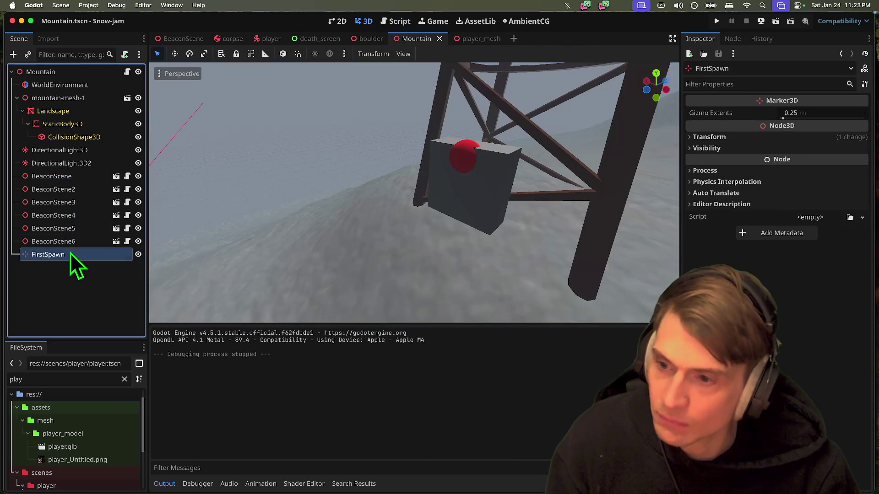
{"action": "left_click", "coordinate": [74, 176]}
{"action": "left_click_drag", "start_coordinate": [392, 232], "coordinate": [284, 210]}
{"action": "right_click", "coordinate": [86, 181]}
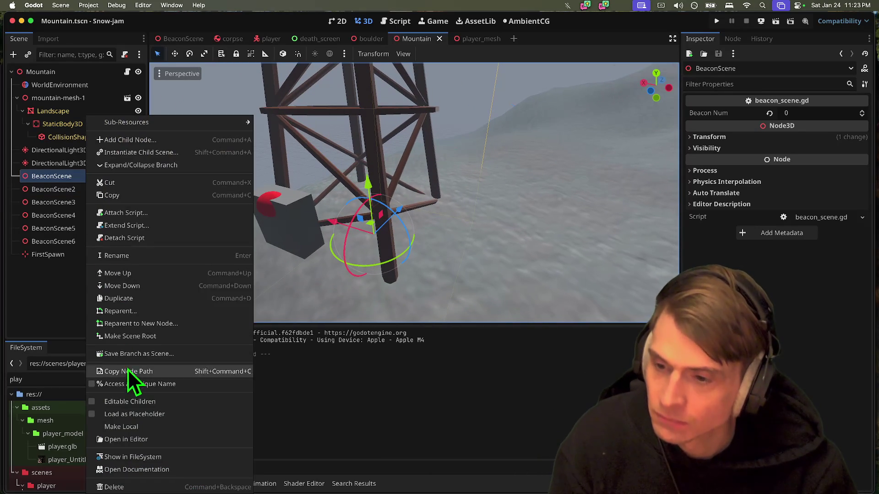
{"action": "left_click", "coordinate": [138, 402]}
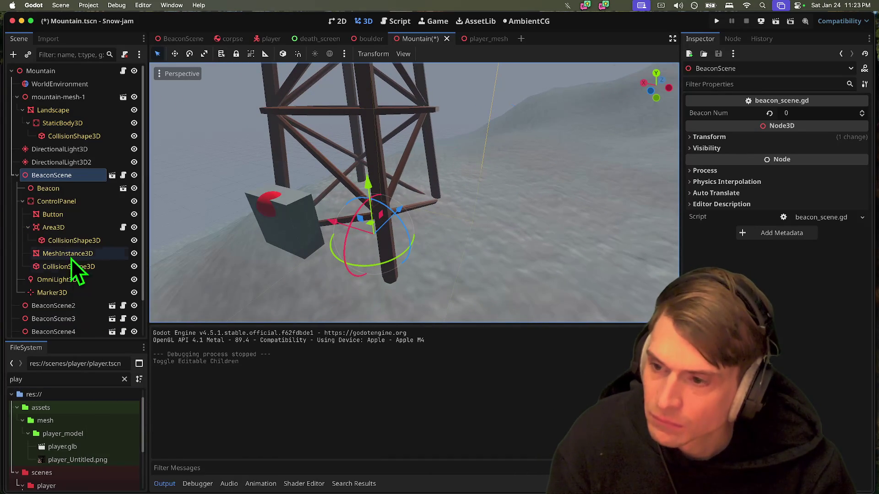
{"action": "left_click", "coordinate": [68, 202]}
{"action": "left_click_drag", "start_coordinate": [250, 168], "coordinate": [287, 240]}
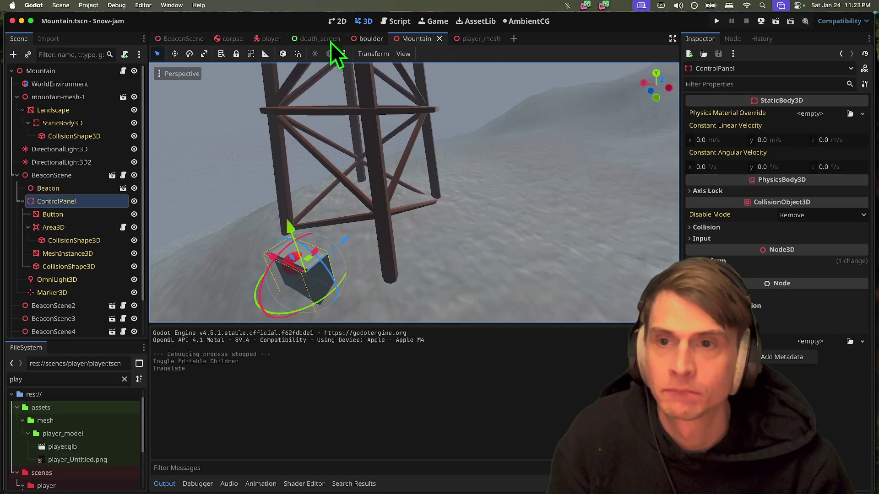
Step: In BeaconScene, move the CollisionShape3D along Y, undoing and redoing the move
{"action": "left_click", "coordinate": [184, 39]}
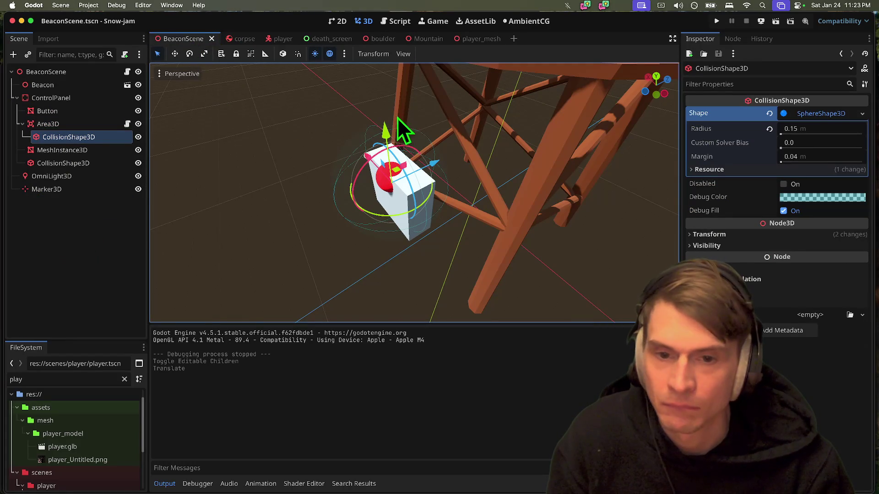
{"action": "left_click_drag", "start_coordinate": [390, 129], "coordinate": [390, 142]}
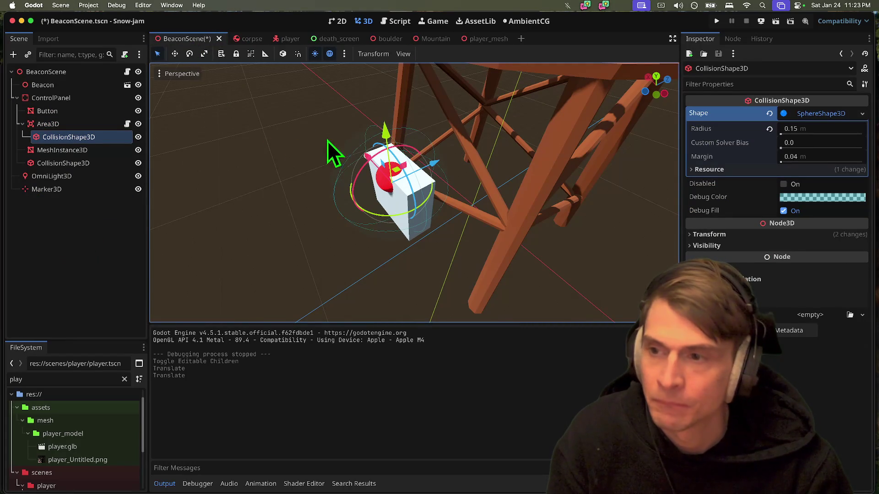
{"action": "key", "text": "super+z"}
{"action": "key", "text": "super+shift+z"}
Step: Select Button and Area3D together and move them up as one
{"action": "left_click", "coordinate": [73, 124]}
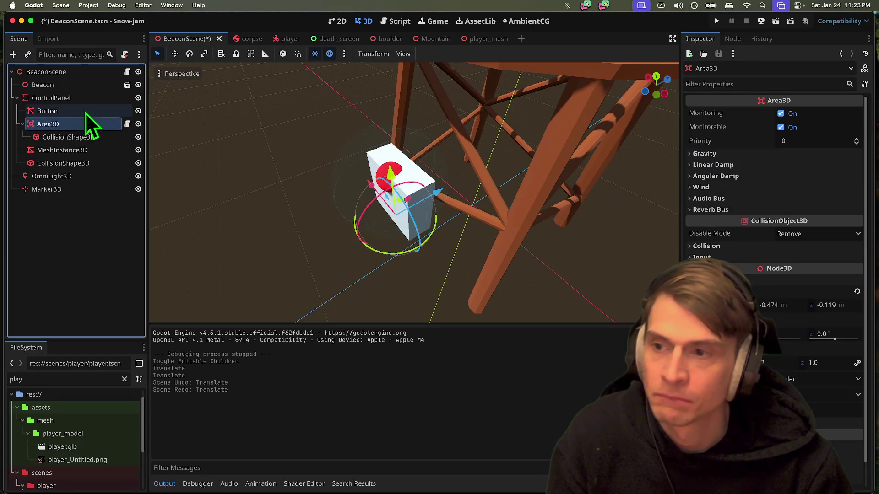
{"action": "left_click", "coordinate": [86, 113]}
{"action": "left_click", "coordinate": [34, 124], "text": "shift"}
{"action": "left_click_drag", "start_coordinate": [392, 151], "coordinate": [394, 157]}
{"action": "scroll", "coordinate": [441, 167], "scroll_direction": "up", "scroll_amount": 3}
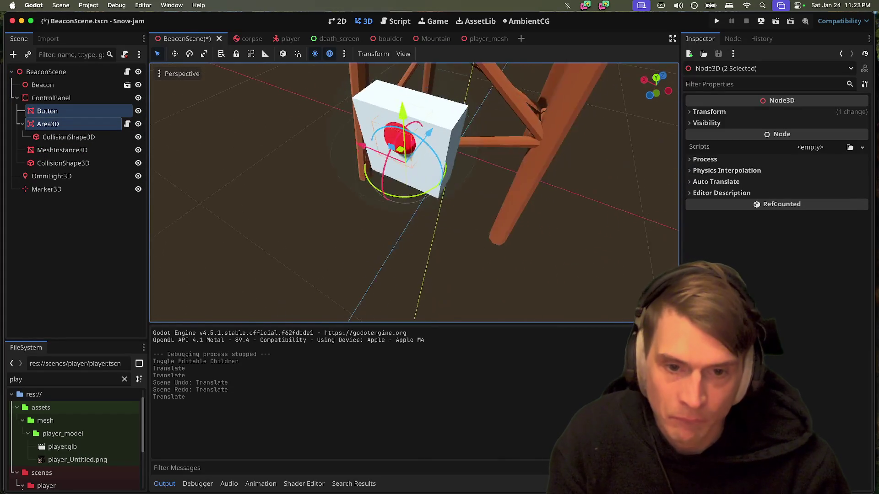
{"action": "scroll", "coordinate": [415, 192], "scroll_direction": "up", "scroll_amount": 10}
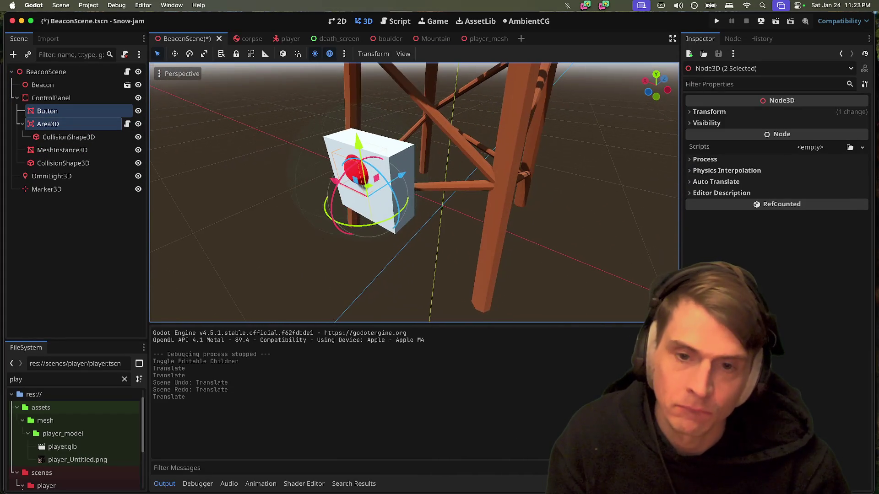
{"action": "scroll", "coordinate": [414, 193], "scroll_direction": "up", "scroll_amount": 5}
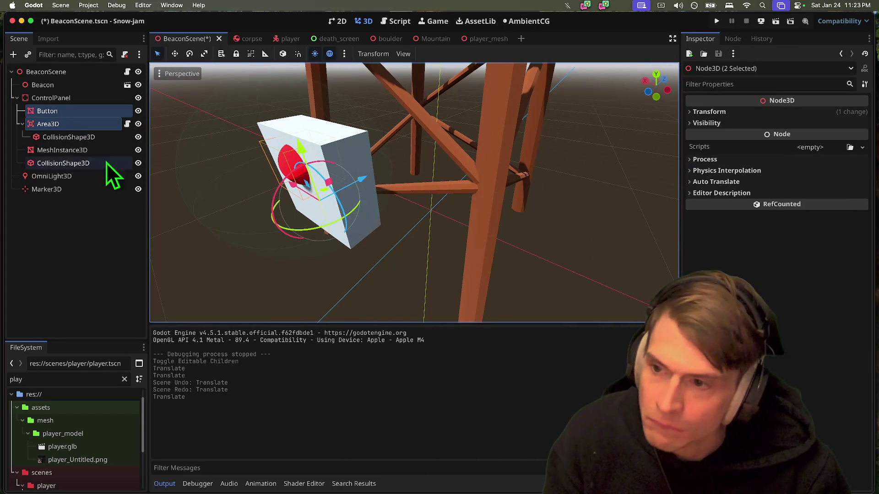
{"action": "mouse_move", "coordinate": [367, 183]}
{"action": "left_mouse_down"}
{"action": "mouse_move", "coordinate": [359, 196]}
{"action": "mouse_move", "coordinate": [366, 208]}
{"action": "left_mouse_up"}
Step: Add a MeshInstance3D with a new BoxMesh under ControlPanel and reset its position
{"action": "left_click", "coordinate": [108, 235]}
{"action": "key", "text": "super+a"}
{"action": "type", "text": "mesh"}
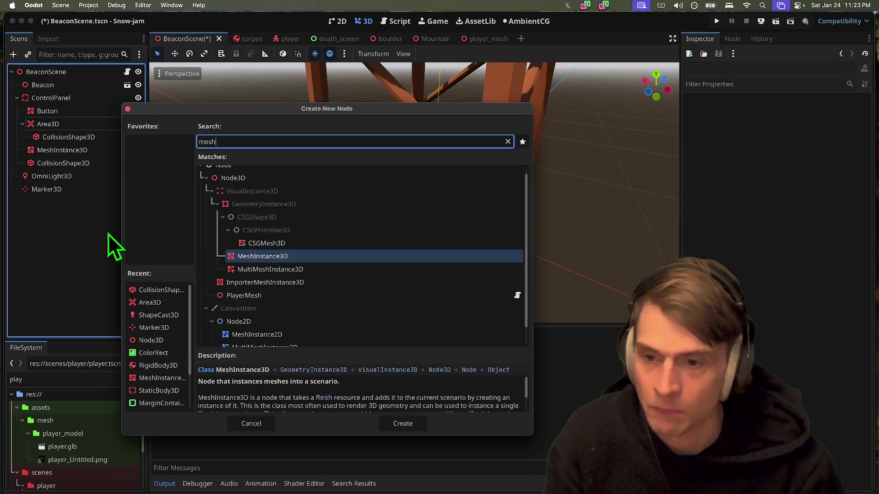
{"action": "key", "text": "Return"}
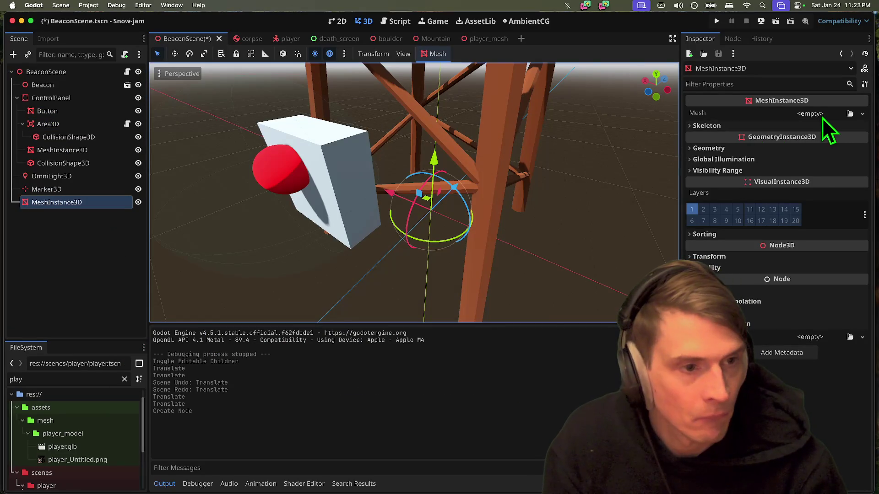
{"action": "left_click", "coordinate": [823, 117]}
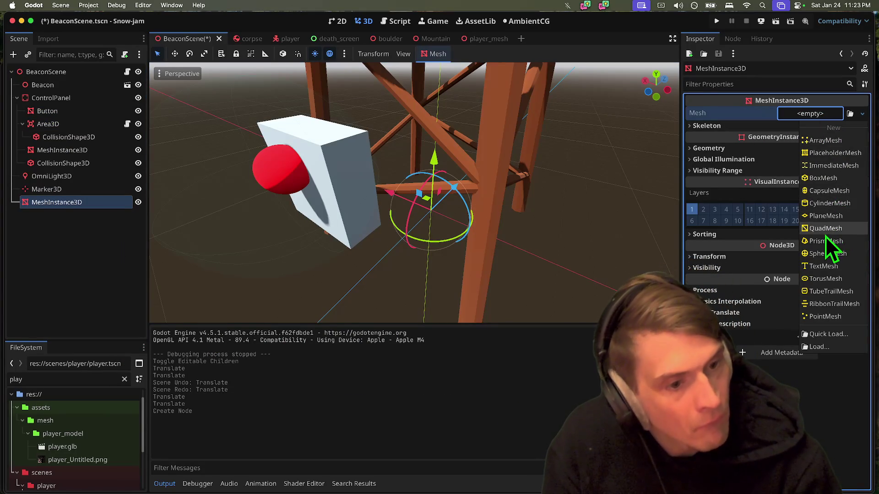
{"action": "left_click", "coordinate": [824, 178]}
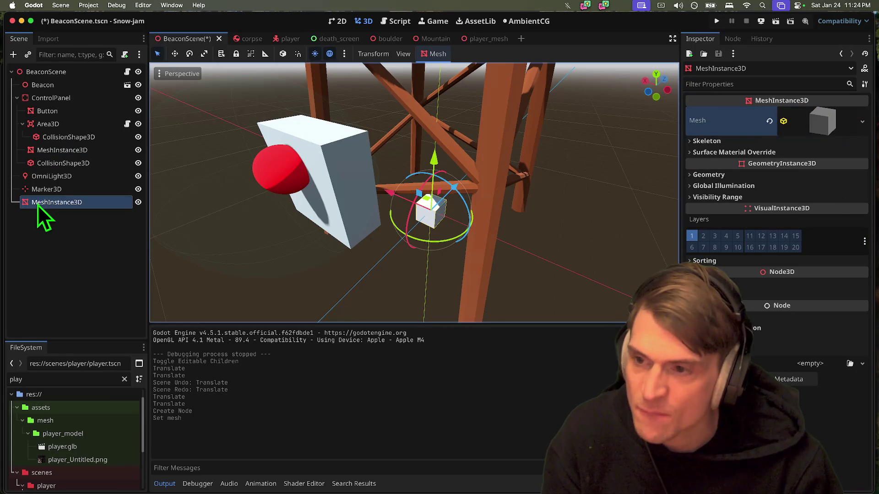
{"action": "mouse_move", "coordinate": [39, 205]}
{"action": "left_mouse_down"}
{"action": "mouse_move", "coordinate": [67, 149]}
{"action": "mouse_move", "coordinate": [97, 130]}
{"action": "left_mouse_up"}
{"action": "left_click", "coordinate": [806, 283]}
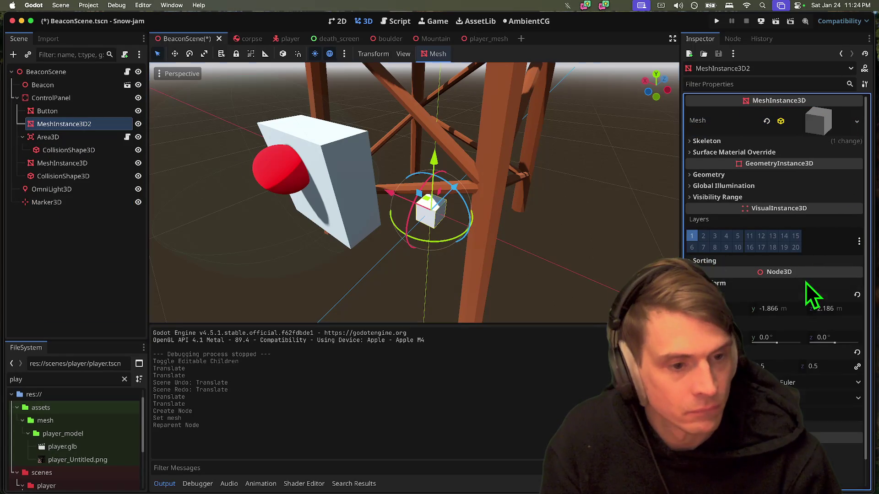
{"action": "left_click", "coordinate": [857, 295]}
Step: Rotate and move the box into a flat plate on the control panel
{"action": "left_click_drag", "start_coordinate": [365, 165], "coordinate": [356, 170]}
{"action": "scroll", "coordinate": [320, 219], "scroll_direction": "left", "scroll_amount": 2}
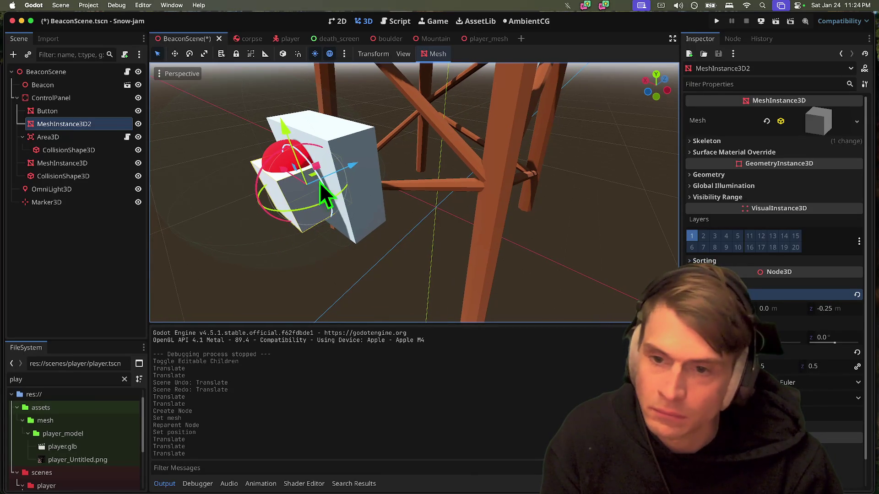
{"action": "left_click_drag", "start_coordinate": [279, 155], "coordinate": [265, 175]}
{"action": "left_click_drag", "start_coordinate": [283, 130], "coordinate": [284, 115]}
{"action": "left_click_drag", "start_coordinate": [349, 158], "coordinate": [353, 159]}
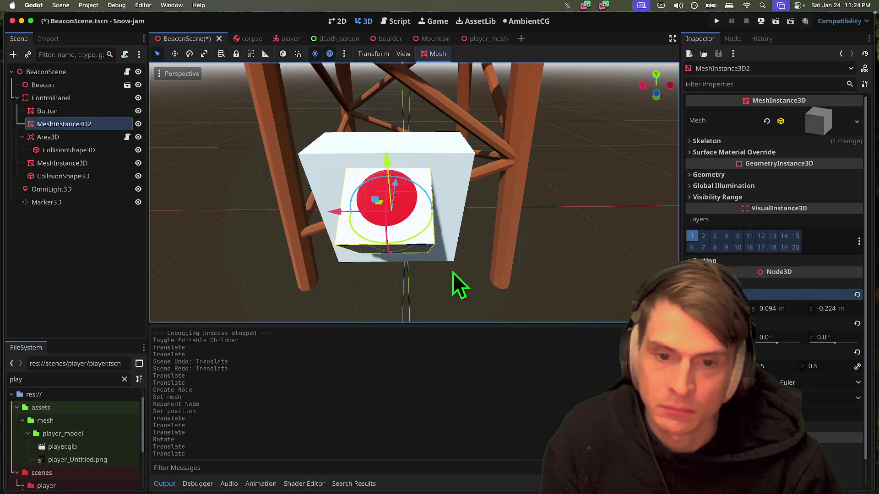
Step: Move the red Button along Y onto the plate's face, then select Area3D
{"action": "left_click", "coordinate": [583, 236]}
{"action": "left_click_drag", "start_coordinate": [583, 236], "coordinate": [310, 201]}
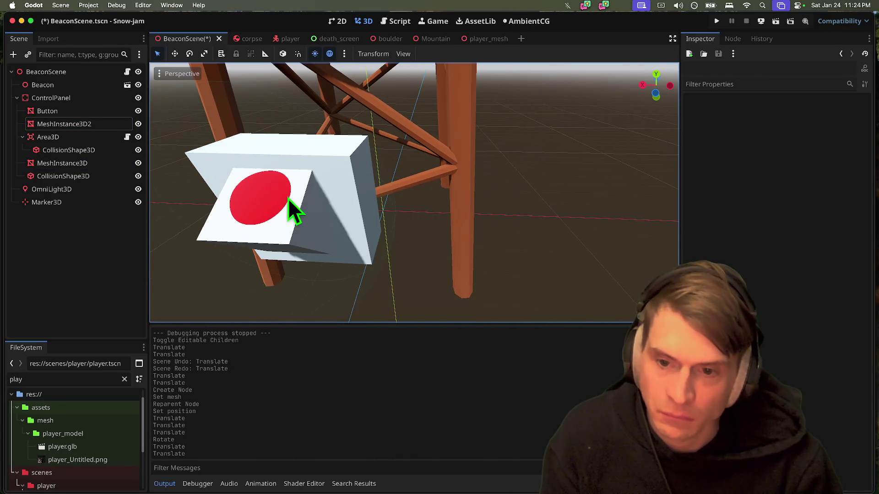
{"action": "left_click", "coordinate": [263, 197]}
{"action": "mouse_move", "coordinate": [251, 149]}
{"action": "left_mouse_down"}
{"action": "mouse_move", "coordinate": [256, 165]}
{"action": "mouse_move", "coordinate": [306, 182]}
{"action": "left_mouse_up"}
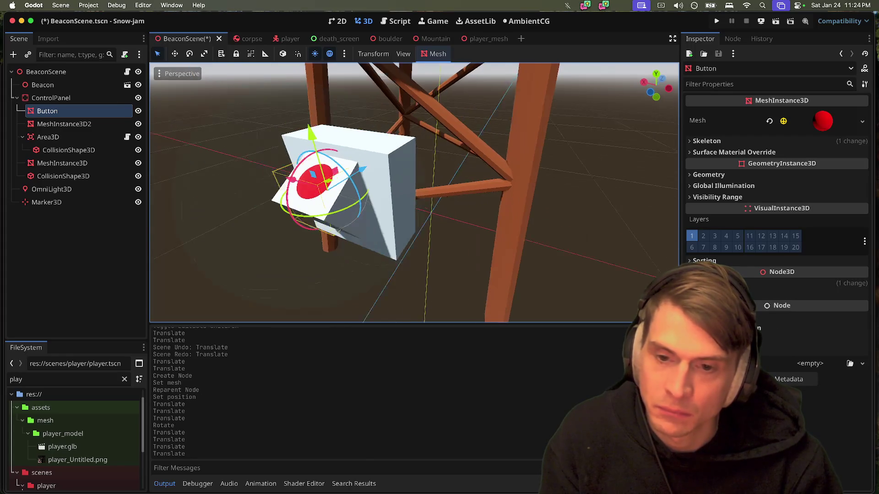
{"action": "left_click", "coordinate": [76, 137]}
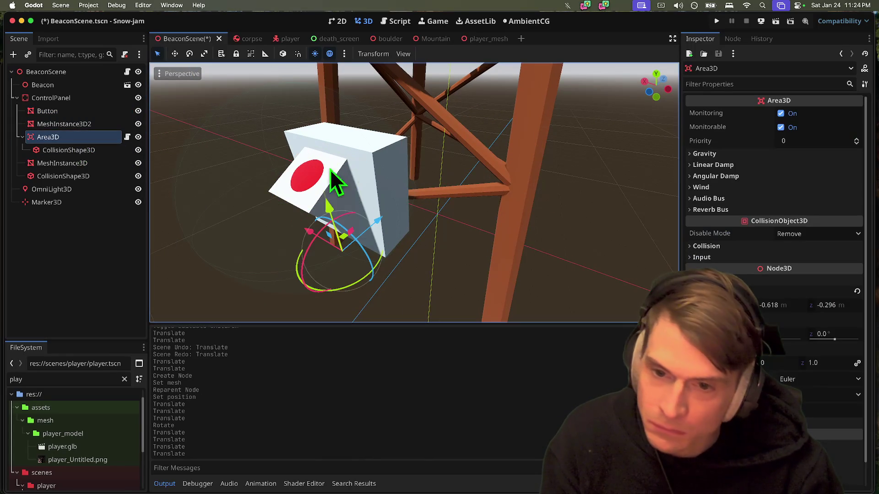
Step: Select the Area3D's CollisionShape3D and raise it upward
{"action": "double_click", "coordinate": [68, 137]}
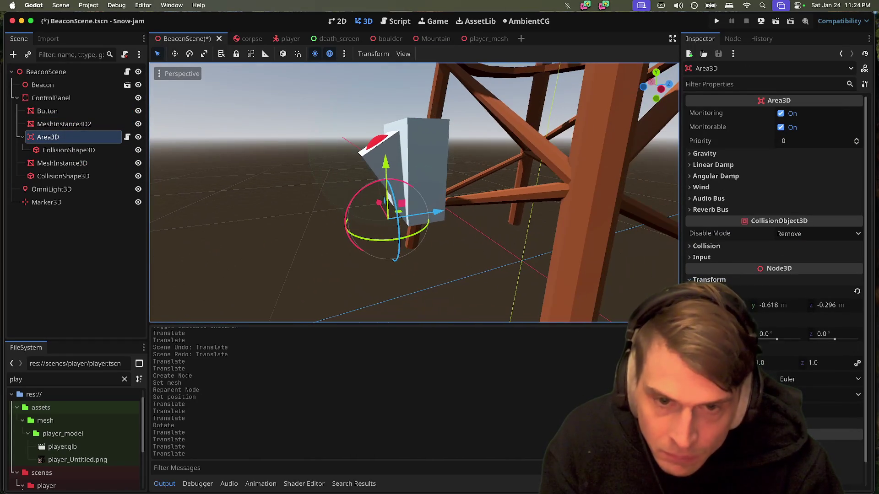
{"action": "left_click", "coordinate": [83, 151]}
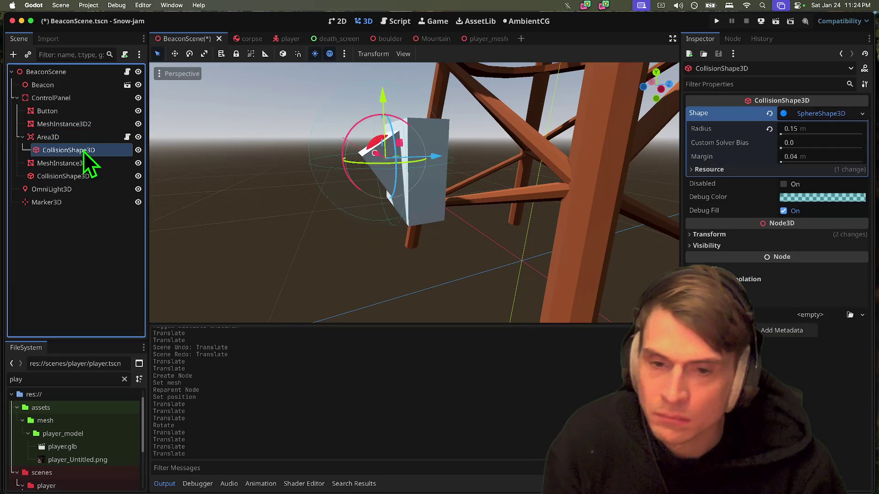
{"action": "left_click", "coordinate": [82, 143]}
{"action": "left_click", "coordinate": [82, 148]}
{"action": "left_click", "coordinate": [79, 141]}
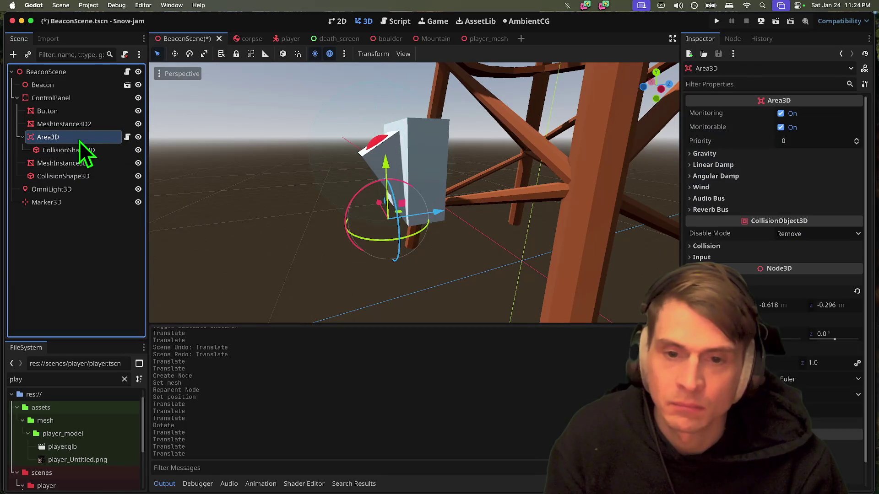
{"action": "left_click", "coordinate": [98, 149]}
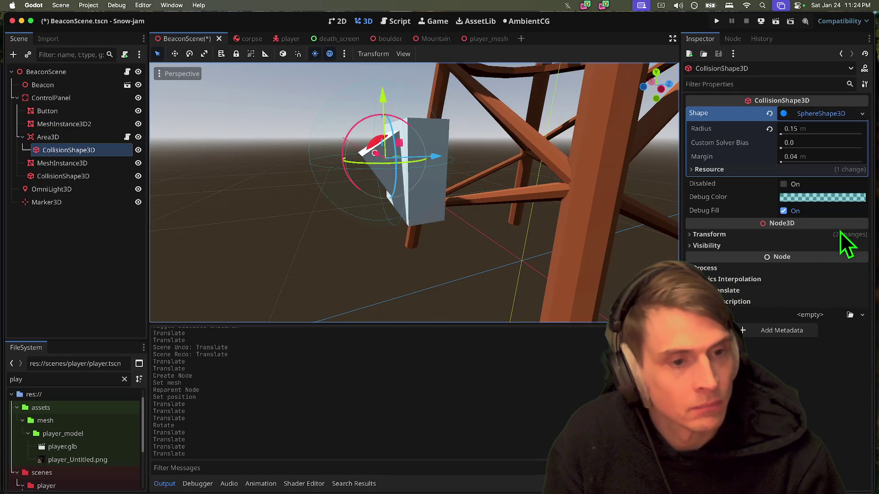
{"action": "left_click", "coordinate": [840, 232]}
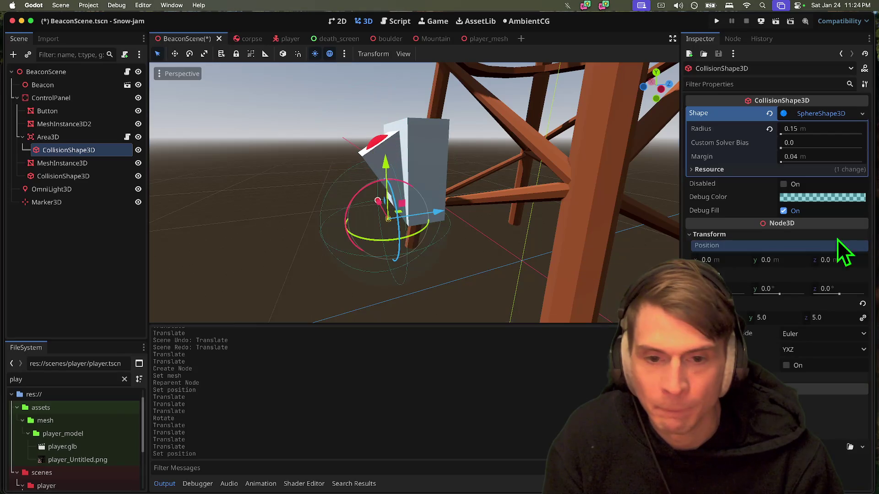
{"action": "left_click_drag", "start_coordinate": [384, 152], "coordinate": [392, 101]}
Step: Undo the collision shape's move and lock it in place
{"action": "left_click", "coordinate": [453, 166]}
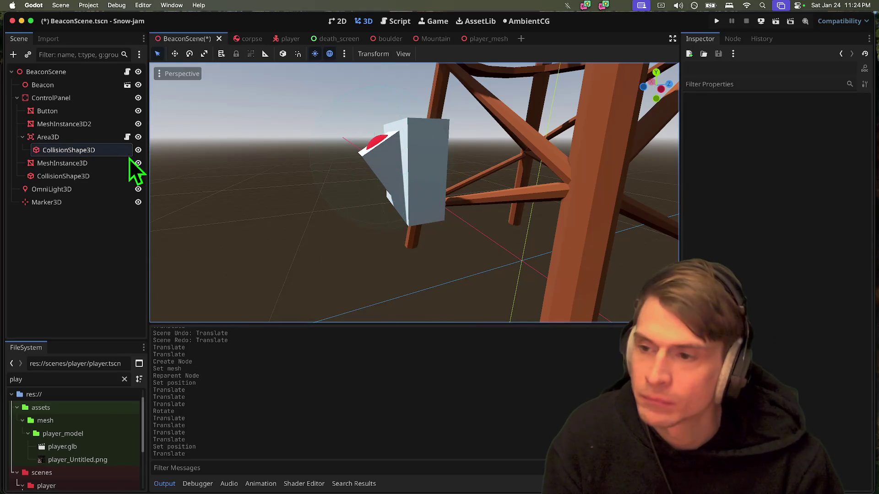
{"action": "left_click", "coordinate": [73, 137]}
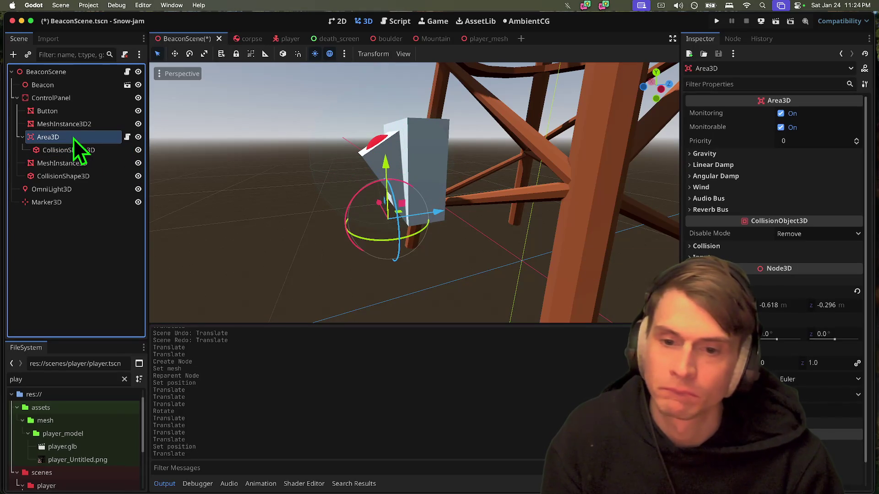
{"action": "key", "text": "ctrl+z"}
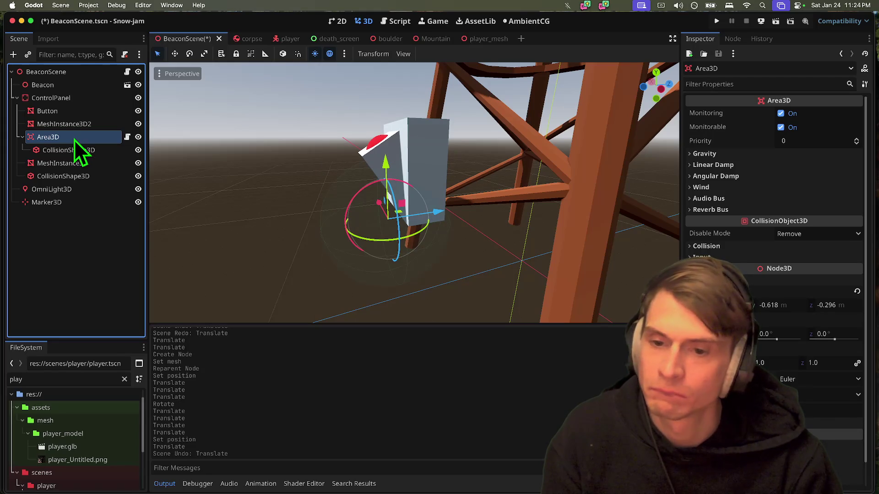
{"action": "left_click", "coordinate": [74, 139]}
{"action": "right_click", "coordinate": [81, 150]}
{"action": "key", "text": "Escape"}
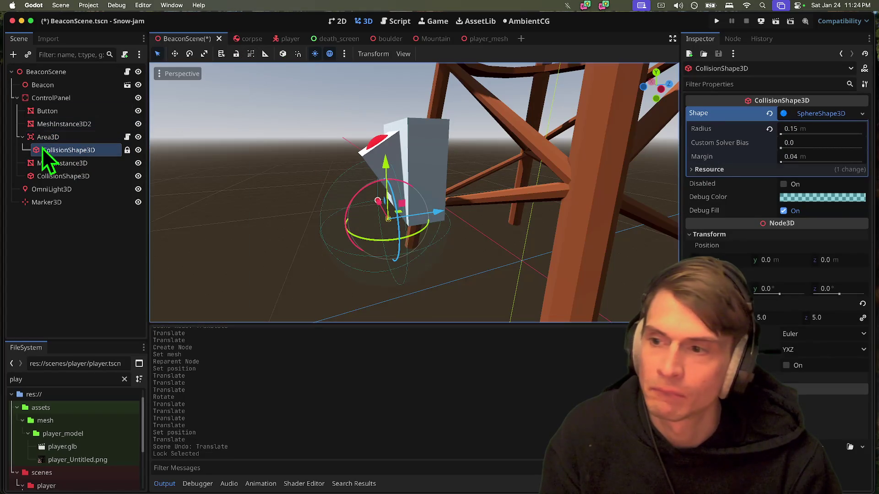
Step: Group the Area3D with its children
{"action": "left_click", "coordinate": [68, 138]}
{"action": "left_click", "coordinate": [222, 54]}
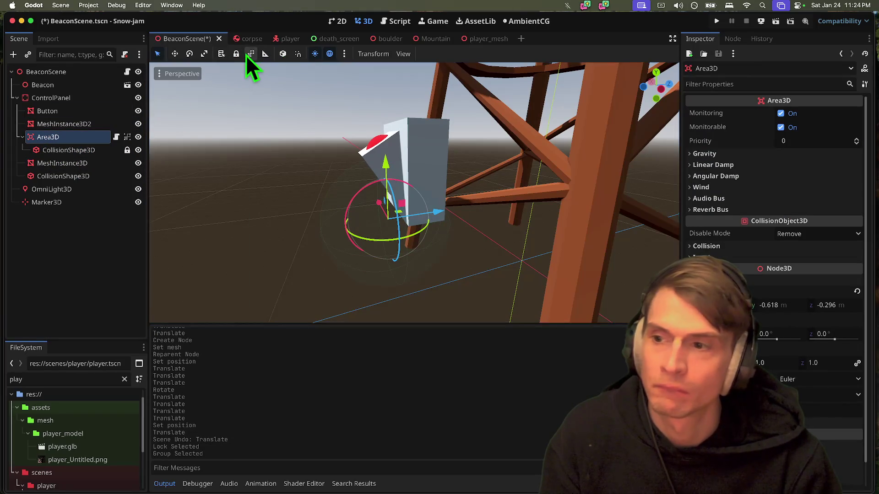
{"action": "left_click", "coordinate": [69, 124]}
{"action": "left_click", "coordinate": [414, 128]}
Step: Move the grouped Area3D up and along its depth axis onto the red button, then save
{"action": "left_click_drag", "start_coordinate": [391, 164], "coordinate": [395, 103]}
{"action": "left_click_drag", "start_coordinate": [422, 147], "coordinate": [441, 168]}
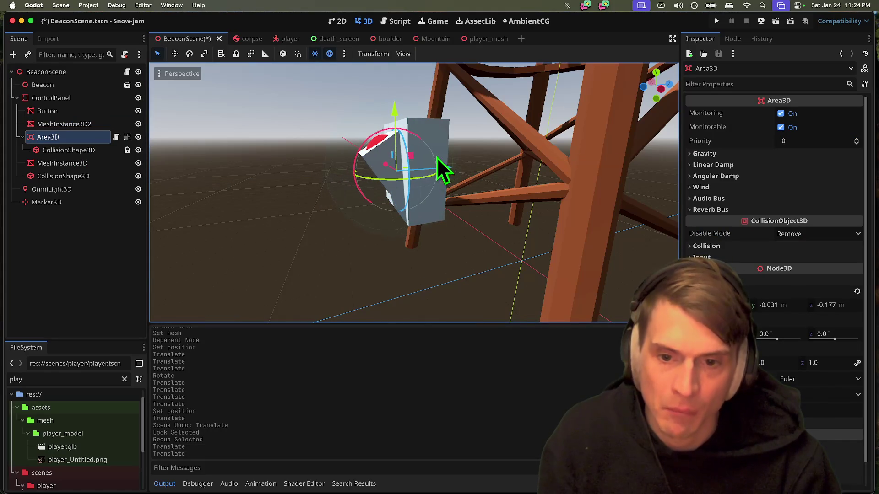
{"action": "left_click_drag", "start_coordinate": [394, 110], "coordinate": [393, 97]}
{"action": "key", "text": "super+s"}
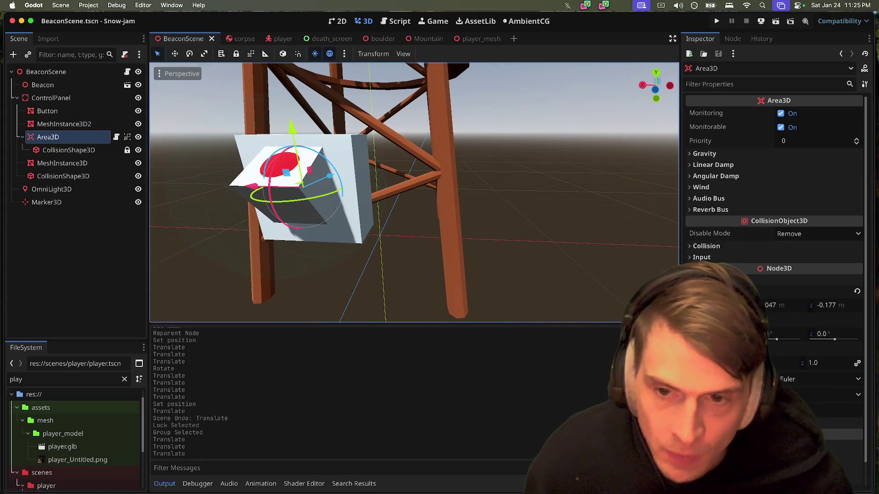
Step: Try a taller height on the first MeshInstance3D box, then undo it
{"action": "left_click", "coordinate": [491, 220]}
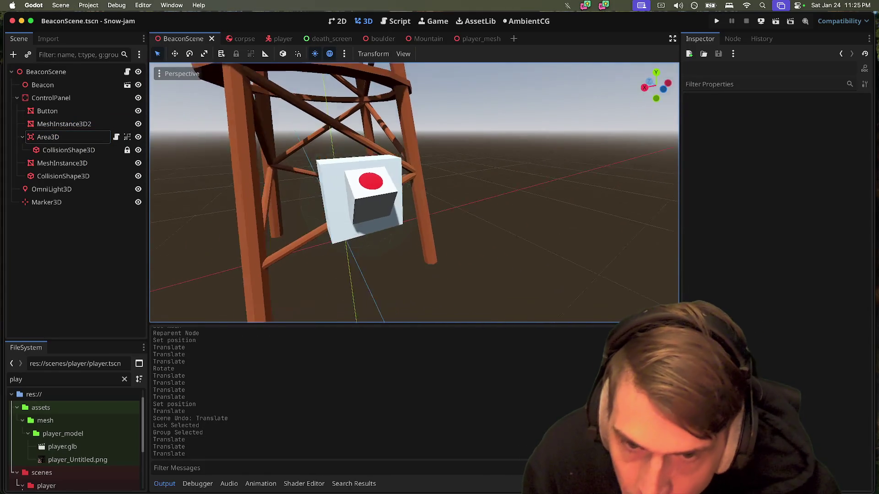
{"action": "scroll", "coordinate": [208, 211], "scroll_direction": "left", "scroll_amount": 5}
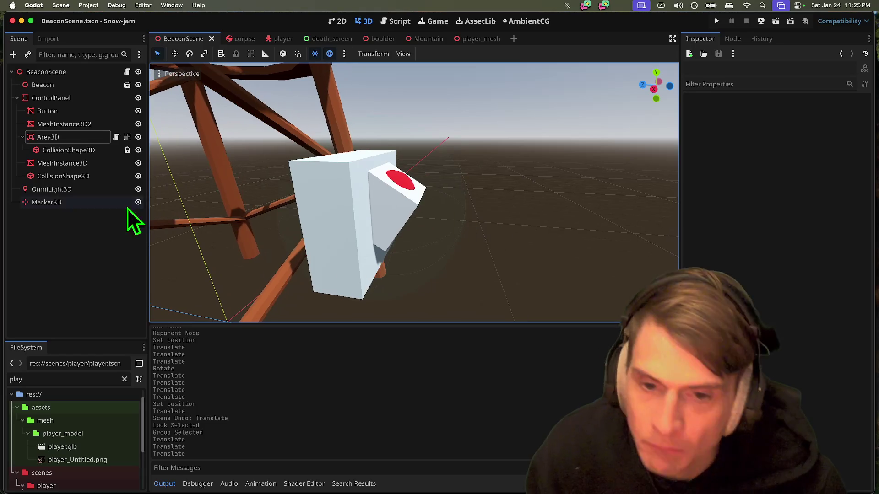
{"action": "left_click", "coordinate": [80, 163]}
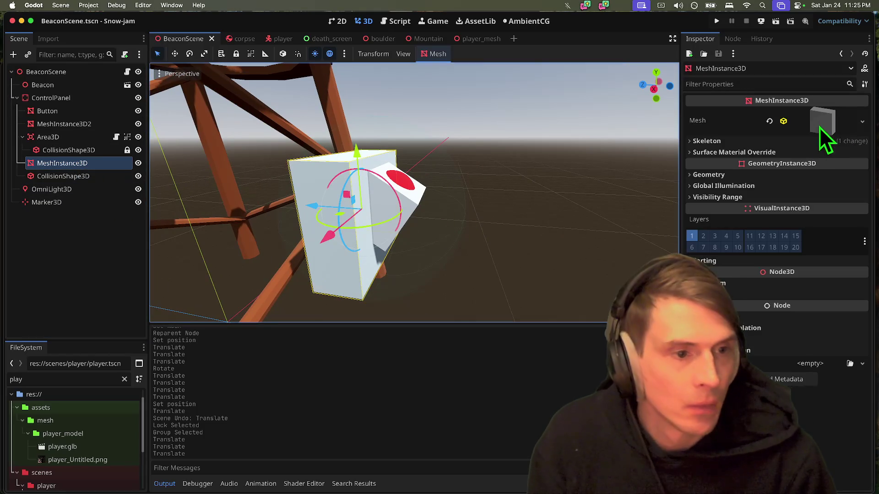
{"action": "left_click", "coordinate": [819, 133]}
{"action": "key", "text": "Return"}
{"action": "key", "text": "super+z"}
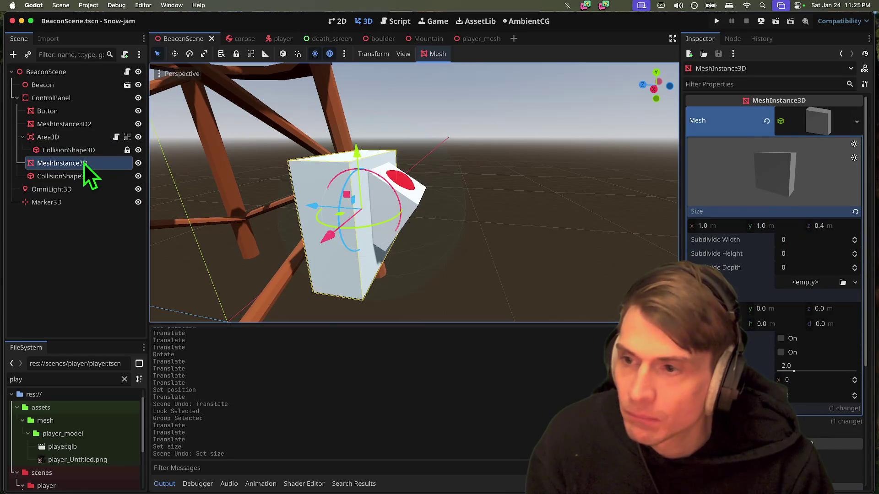
Step: Set the second panel box's height to 1.2 m and move it down into place
{"action": "left_click", "coordinate": [69, 124]}
{"action": "left_click", "coordinate": [813, 130]}
{"action": "left_click", "coordinate": [777, 225]}
{"action": "type", "text": "2"}
{"action": "key", "text": "Return"}
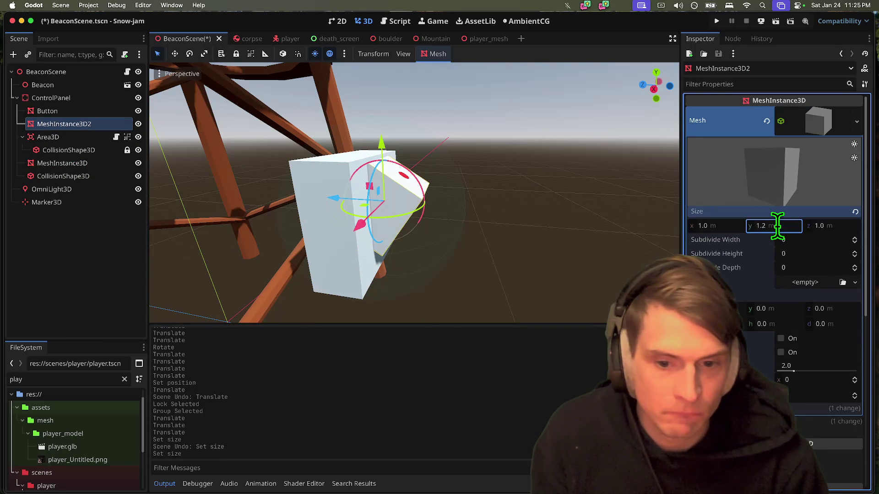
{"action": "left_click_drag", "start_coordinate": [386, 134], "coordinate": [381, 149]}
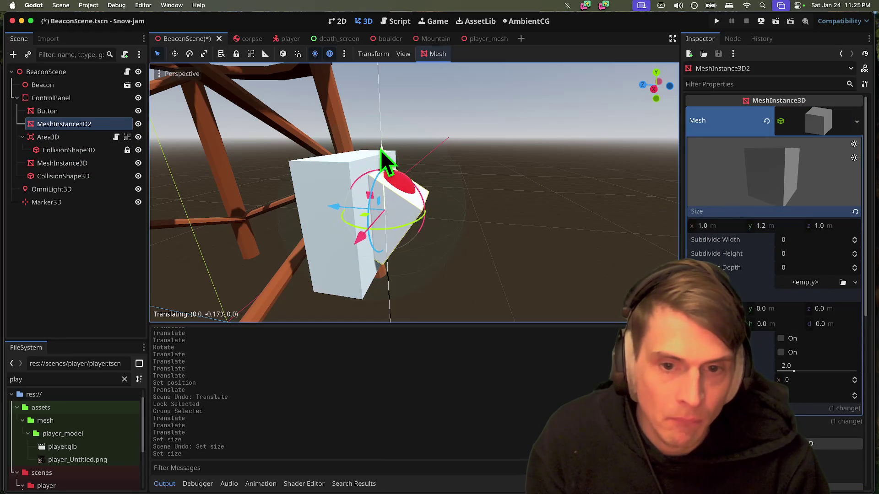
{"action": "left_click_drag", "start_coordinate": [333, 210], "coordinate": [333, 213]}
Step: Shift the red button mesh slightly along its vertical axis
{"action": "scroll", "coordinate": [369, 220], "scroll_direction": "left", "scroll_amount": 10}
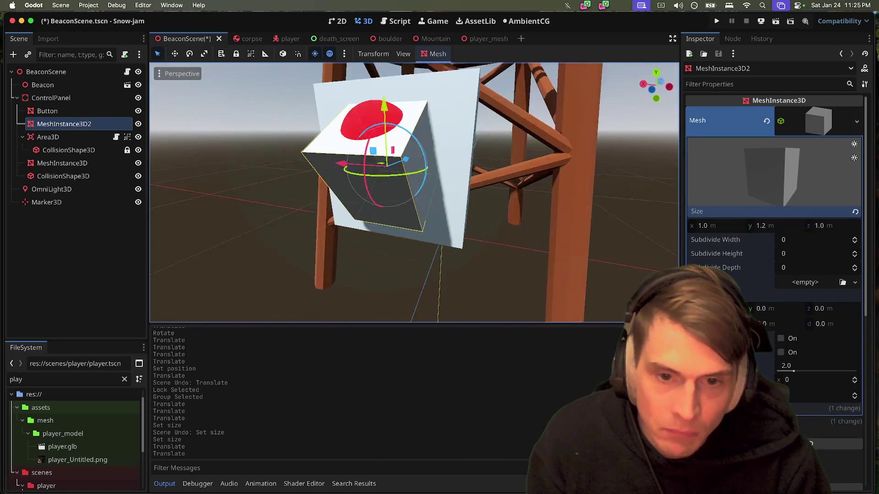
{"action": "scroll", "coordinate": [465, 249], "scroll_direction": "left", "scroll_amount": 8}
{"action": "left_click", "coordinate": [464, 249]}
{"action": "scroll", "coordinate": [460, 245], "scroll_direction": "left", "scroll_amount": 8}
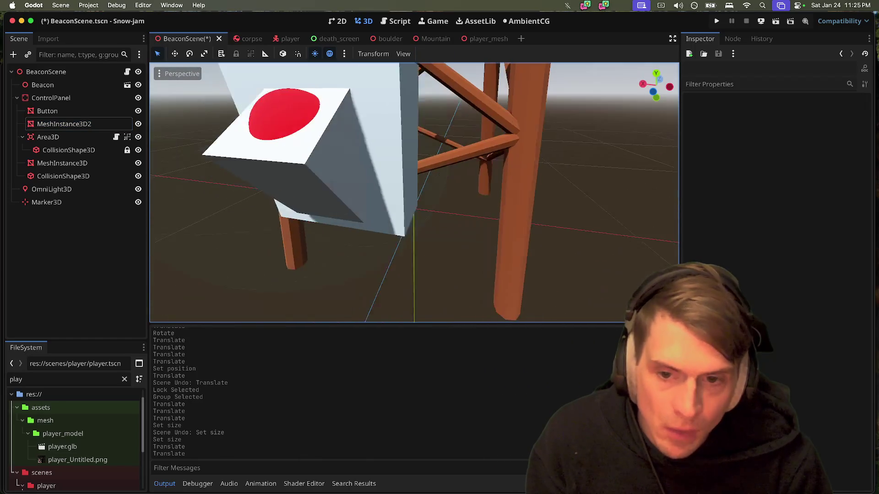
{"action": "left_click", "coordinate": [404, 157]}
{"action": "left_click_drag", "start_coordinate": [412, 126], "coordinate": [414, 115]}
{"action": "scroll", "coordinate": [458, 161], "scroll_direction": "left", "scroll_amount": 5}
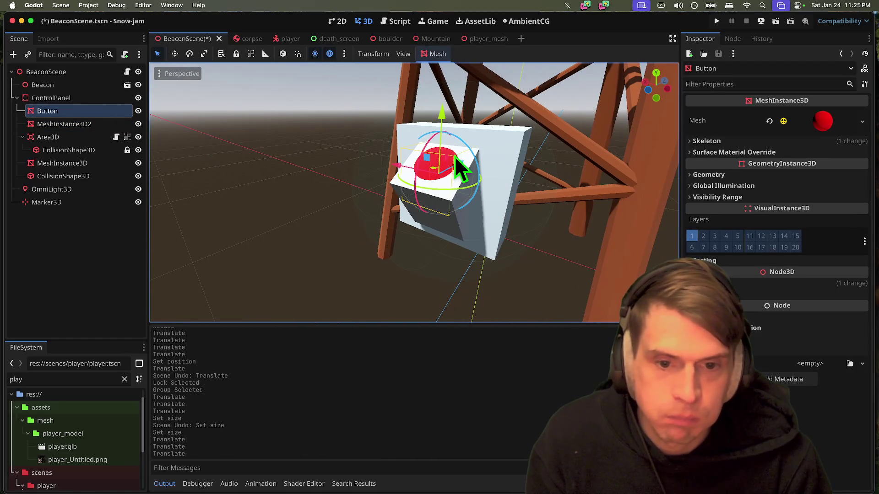
Step: Nudge the red button into place and save the beacon scene
{"action": "left_click_drag", "start_coordinate": [463, 167], "coordinate": [465, 170]}
{"action": "left_click", "coordinate": [186, 175]}
{"action": "key", "text": "ctrl+s"}
Step: Enable emission on the Button's material and brighten its emission colour to grey
{"action": "left_click", "coordinate": [79, 116]}
{"action": "left_click", "coordinate": [814, 121]}
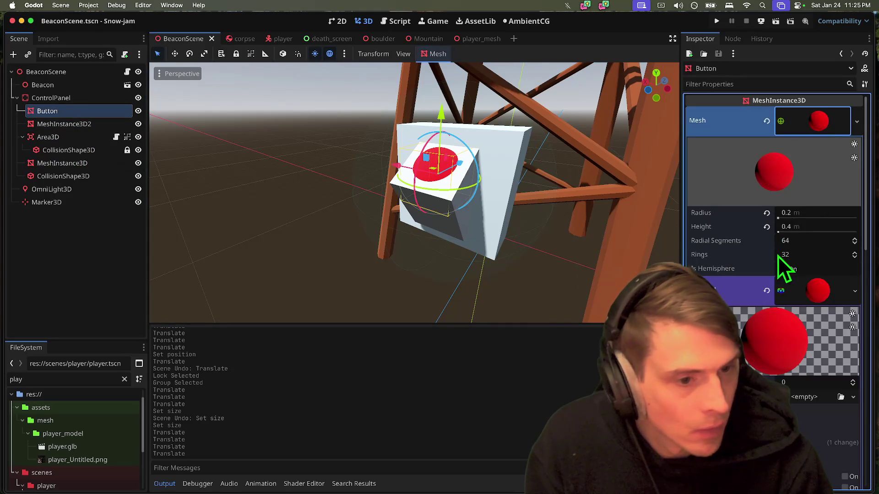
{"action": "left_click", "coordinate": [781, 293]}
{"action": "scroll", "coordinate": [782, 311], "scroll_direction": "down", "scroll_amount": 3}
{"action": "left_click", "coordinate": [781, 288]}
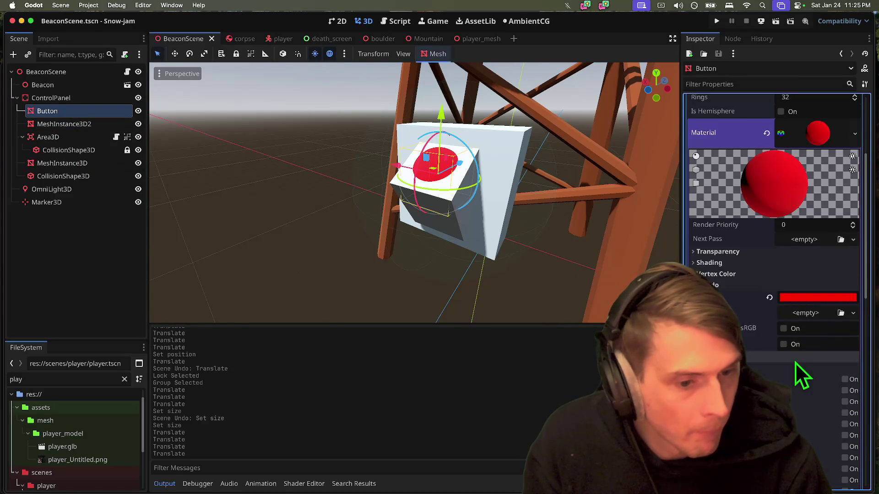
{"action": "scroll", "coordinate": [790, 368], "scroll_direction": "down", "scroll_amount": 1}
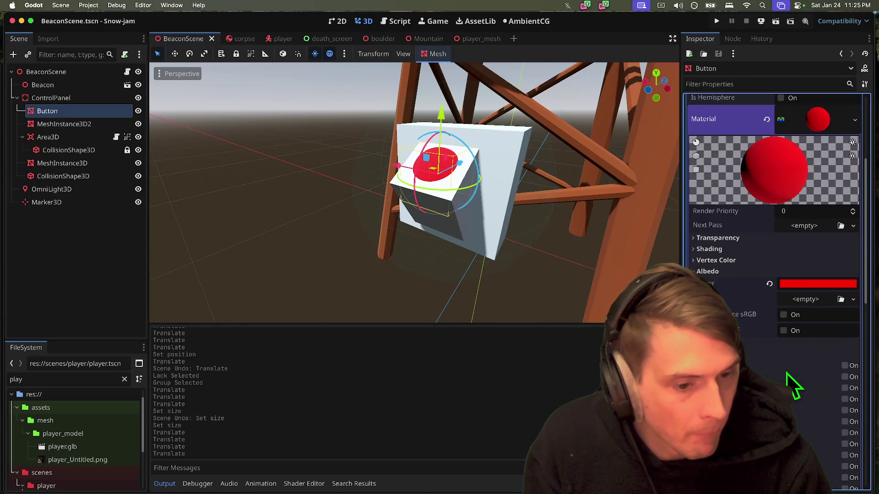
{"action": "left_click", "coordinate": [845, 366]}
{"action": "left_click", "coordinate": [849, 376]}
{"action": "mouse_move", "coordinate": [863, 226]}
{"action": "left_mouse_down"}
{"action": "mouse_move", "coordinate": [875, 153]}
{"action": "mouse_move", "coordinate": [875, 192]}
{"action": "mouse_move", "coordinate": [875, 123]}
{"action": "left_mouse_up"}
{"action": "left_click", "coordinate": [407, 271]}
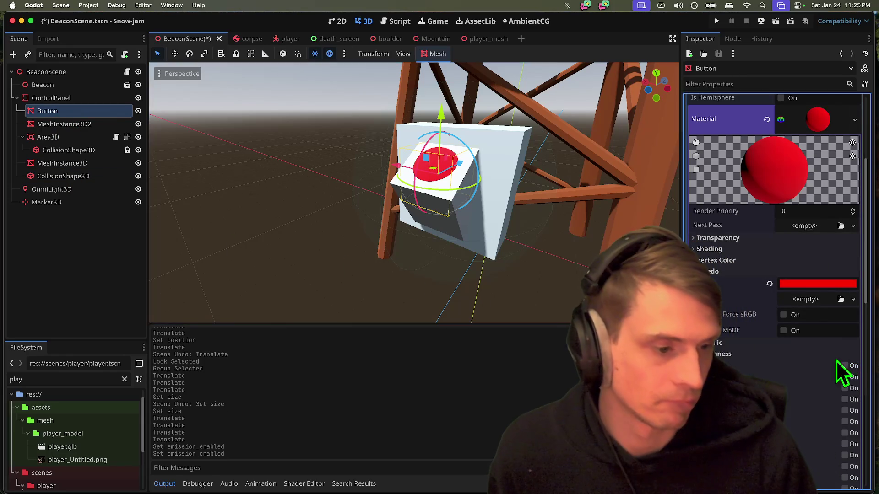
{"action": "left_click", "coordinate": [48, 245]}
{"action": "key", "text": "super+a"}
Step: Add an OmniLight3D under ControlPanel and reset its position to the origin
{"action": "type", "text": "light"}
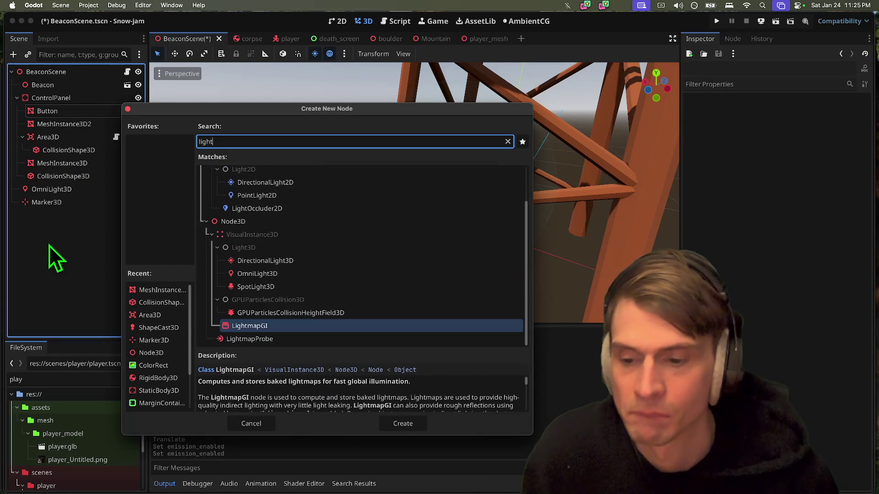
{"action": "type", "text": "l"}
{"action": "key", "text": "super+z"}
{"action": "type", "text": "omni"}
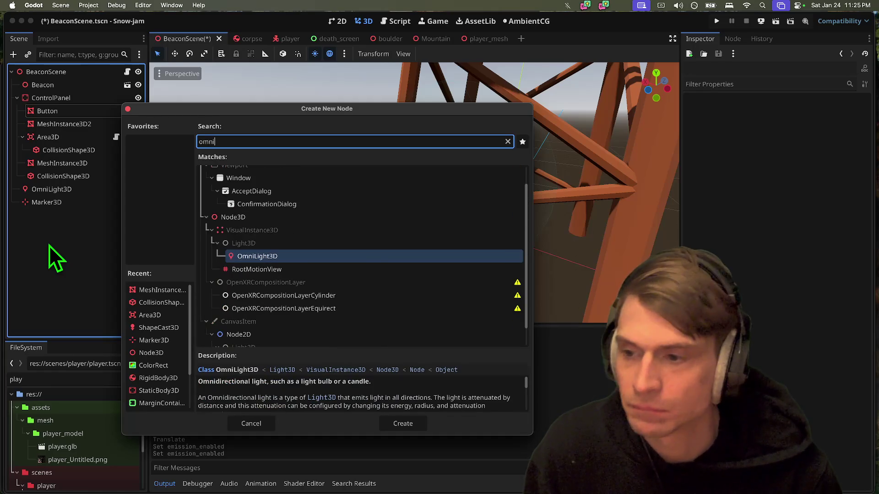
{"action": "key", "text": "Return"}
{"action": "left_click_drag", "start_coordinate": [74, 216], "coordinate": [97, 98]}
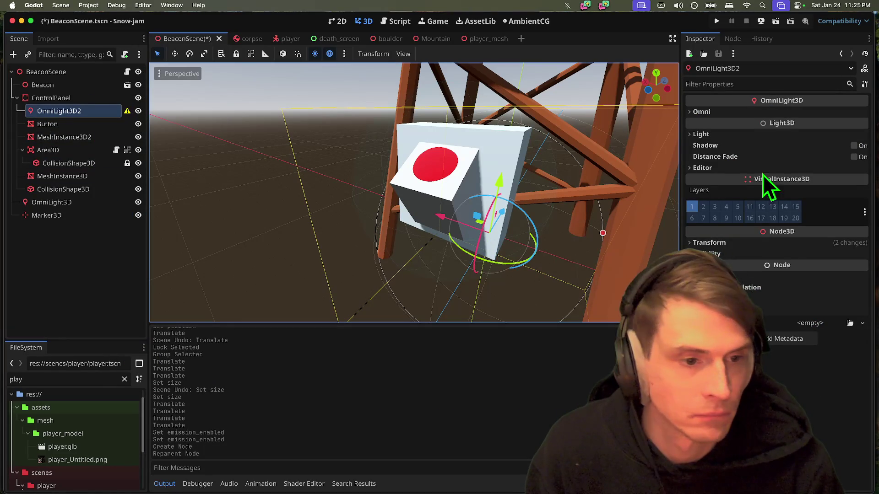
{"action": "left_click", "coordinate": [778, 243]}
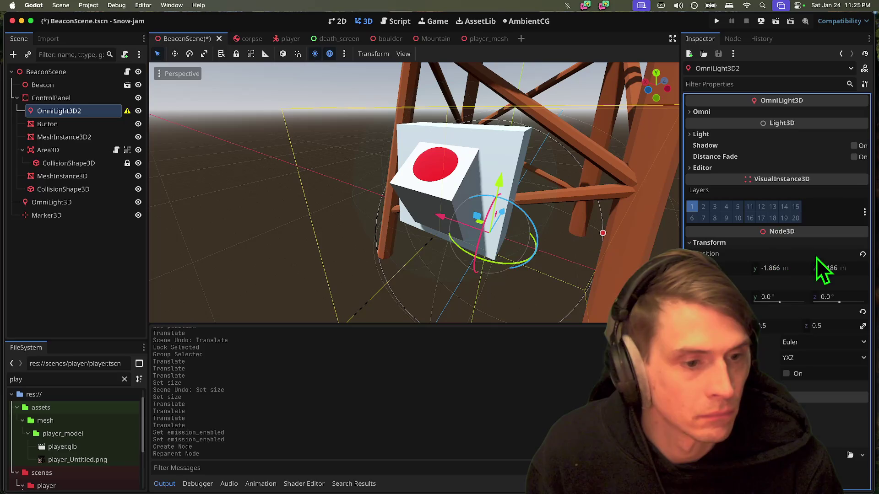
{"action": "left_click", "coordinate": [862, 257]}
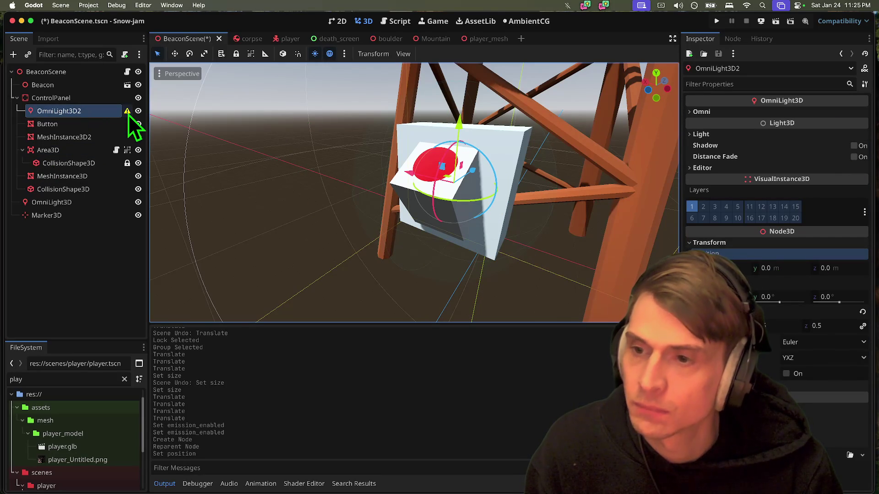
Step: Reset the light's scale to 1.0 and save the scene
{"action": "mouse_move", "coordinate": [127, 114]}
{"action": "left_click", "coordinate": [51, 98]}
{"action": "left_click", "coordinate": [73, 111]}
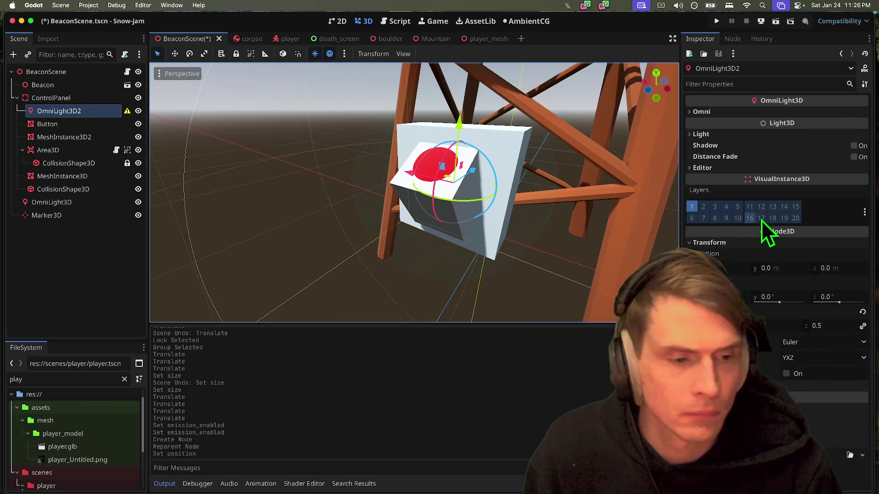
{"action": "left_click", "coordinate": [863, 312]}
{"action": "key", "text": "ctrl+s"}
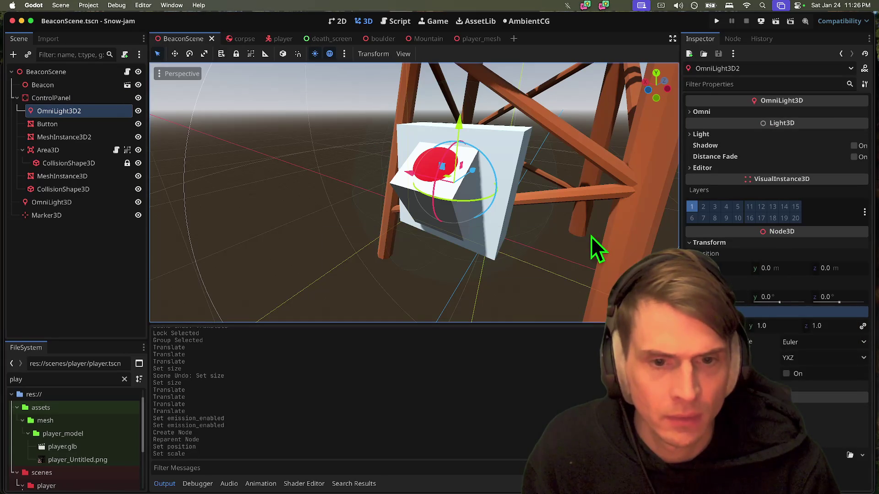
Step: Tint the OmniLight3D2 colour dark purple (149, 0, 151)
{"action": "left_click", "coordinate": [59, 122]}
{"action": "left_click", "coordinate": [62, 114]}
{"action": "scroll", "coordinate": [605, 239], "scroll_direction": "down", "scroll_amount": 5}
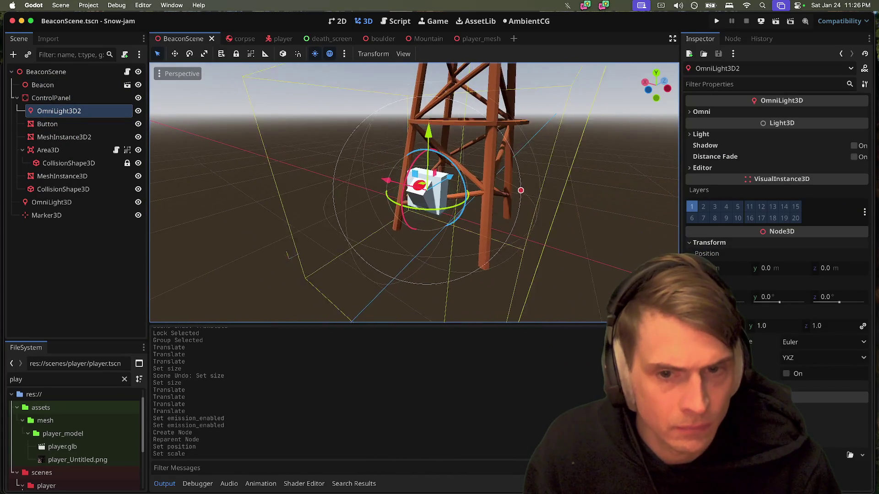
{"action": "scroll", "coordinate": [608, 249], "scroll_direction": "down", "scroll_amount": 3}
{"action": "left_click", "coordinate": [820, 113]}
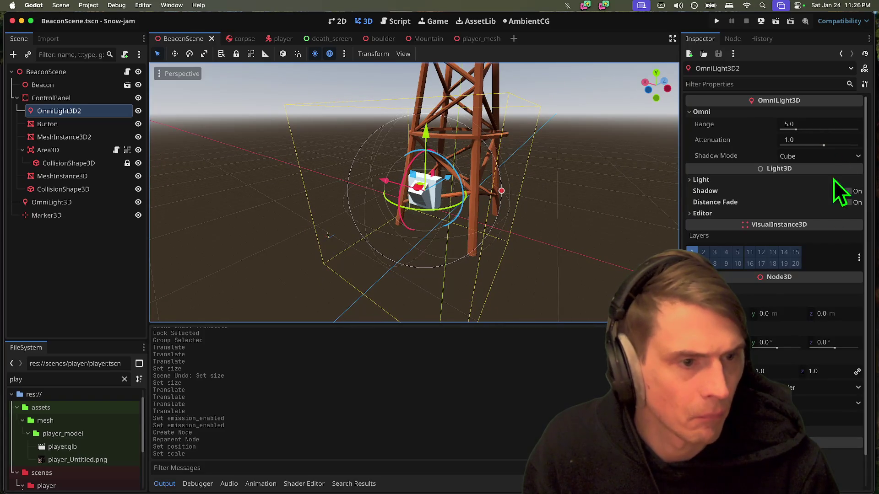
{"action": "left_click", "coordinate": [812, 179]}
{"action": "left_click", "coordinate": [819, 191]}
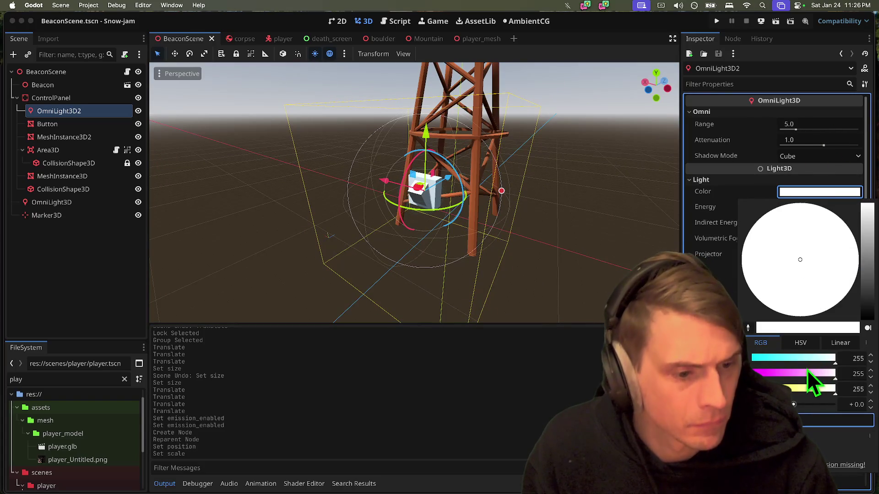
{"action": "left_click_drag", "start_coordinate": [807, 369], "coordinate": [758, 374]}
{"action": "mouse_move", "coordinate": [868, 252]}
{"action": "left_mouse_down"}
{"action": "mouse_move", "coordinate": [863, 304]}
{"action": "mouse_move", "coordinate": [867, 293]}
{"action": "left_mouse_up"}
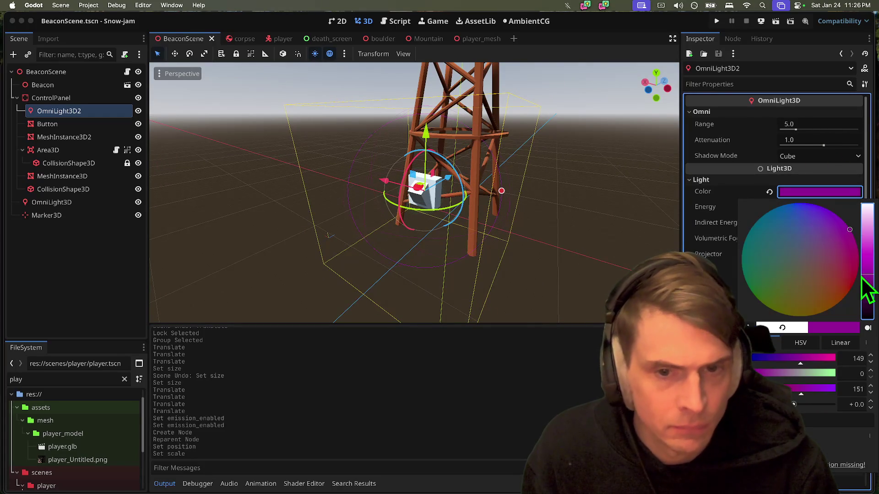
Step: Test-run the game, stop it, and check the Button's albedo colour
{"action": "key", "text": "super+b"}
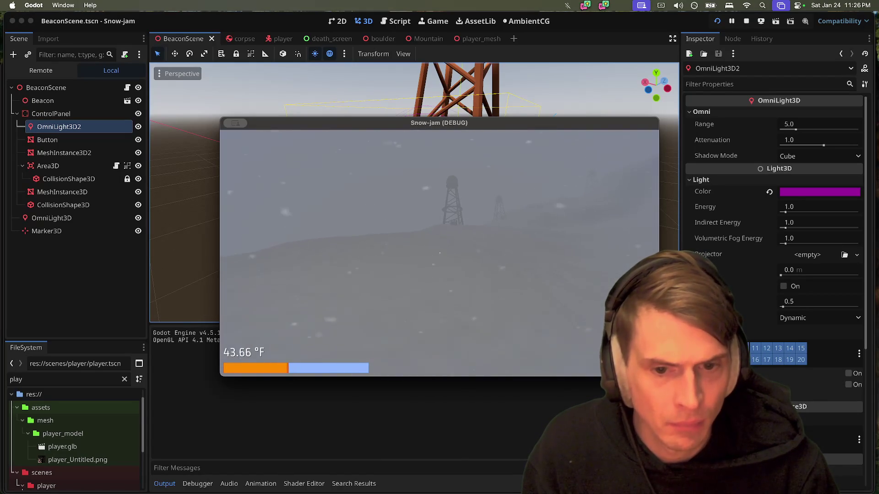
{"action": "key", "text": "Escape"}
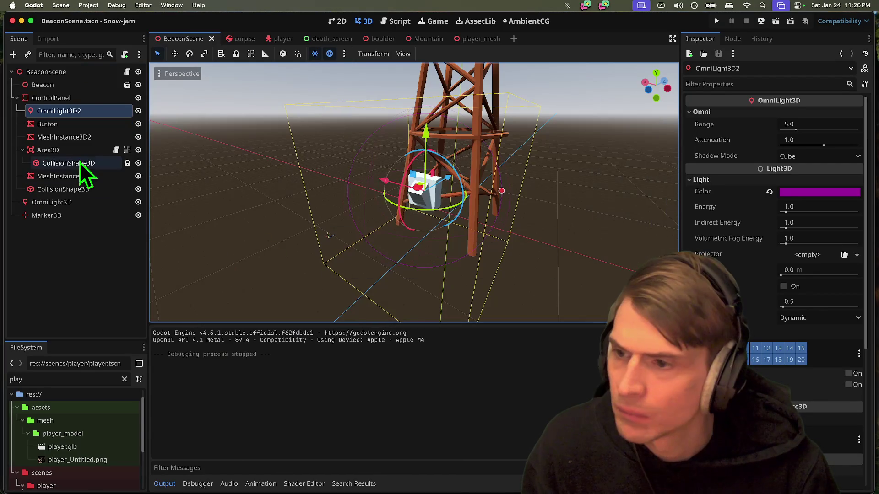
{"action": "left_click", "coordinate": [76, 124]}
{"action": "left_click", "coordinate": [828, 287]}
{"action": "left_click", "coordinate": [767, 341]}
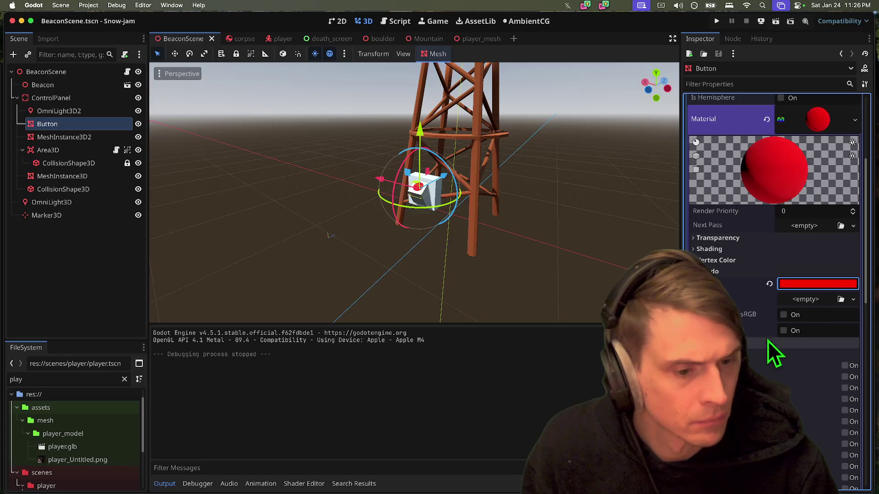
Step: Give the Button's material a magenta emission colour (255, 0, 147) and run the game
{"action": "left_click", "coordinate": [844, 366]}
{"action": "left_click", "coordinate": [801, 378]}
{"action": "left_click", "coordinate": [864, 140]}
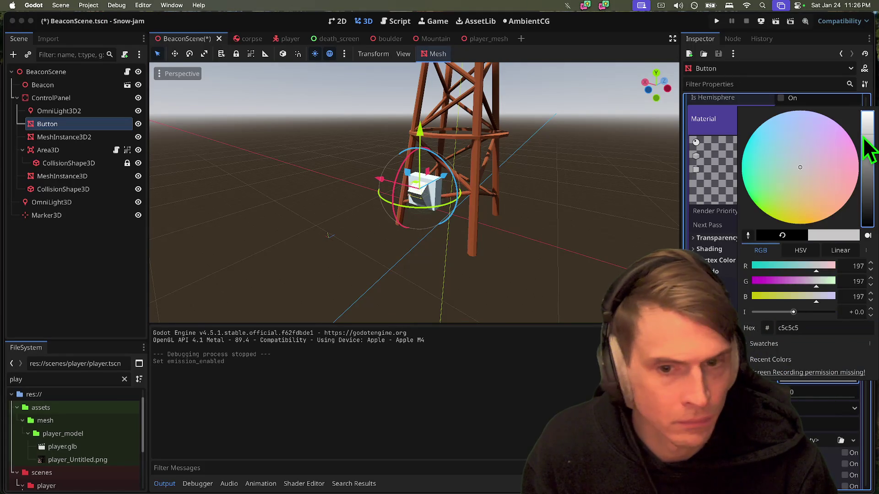
{"action": "left_click_drag", "start_coordinate": [857, 158], "coordinate": [864, 231]}
{"action": "left_click_drag", "start_coordinate": [806, 283], "coordinate": [752, 281]}
{"action": "left_click_drag", "start_coordinate": [823, 303], "coordinate": [817, 300]}
{"action": "key", "text": "Escape"}
{"action": "left_click", "coordinate": [799, 392]}
{"action": "key", "text": "super+b"}
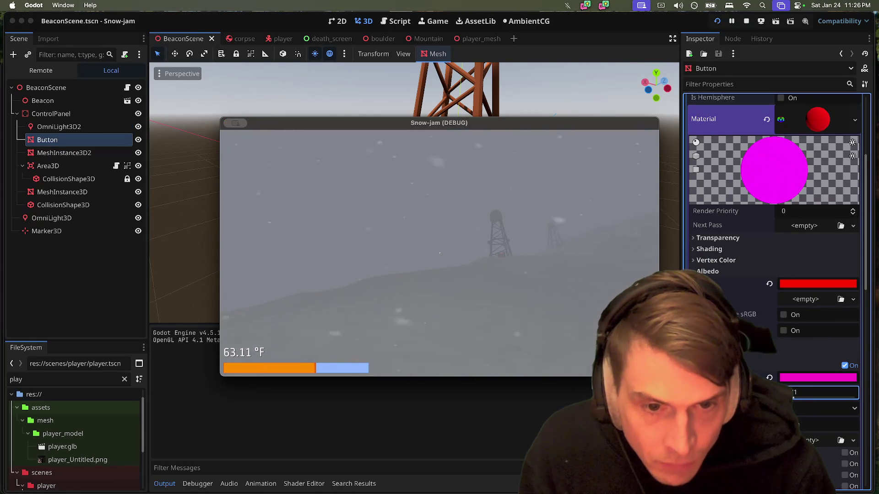
Step: Restart and stop the Snow-jam playtest, then open the player scene's script
{"action": "key", "text": "super+b"}
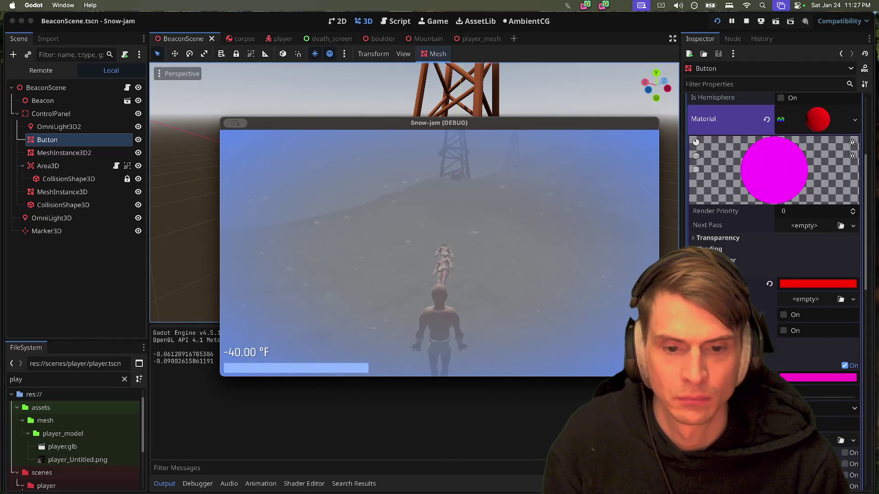
{"action": "key", "text": "super+q"}
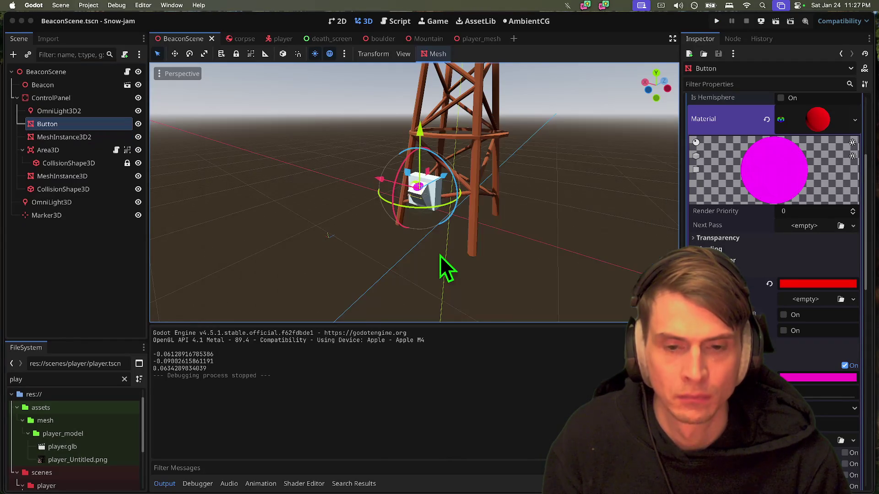
{"action": "left_click", "coordinate": [274, 39]}
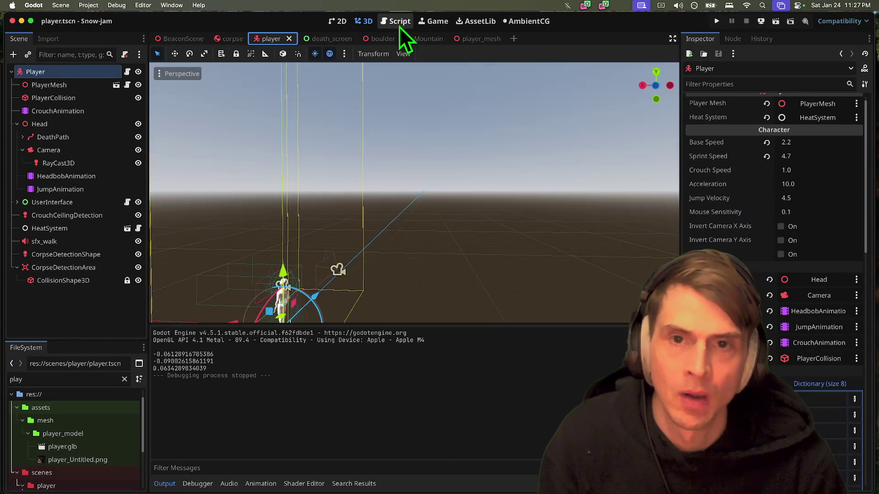
{"action": "left_click", "coordinate": [399, 26]}
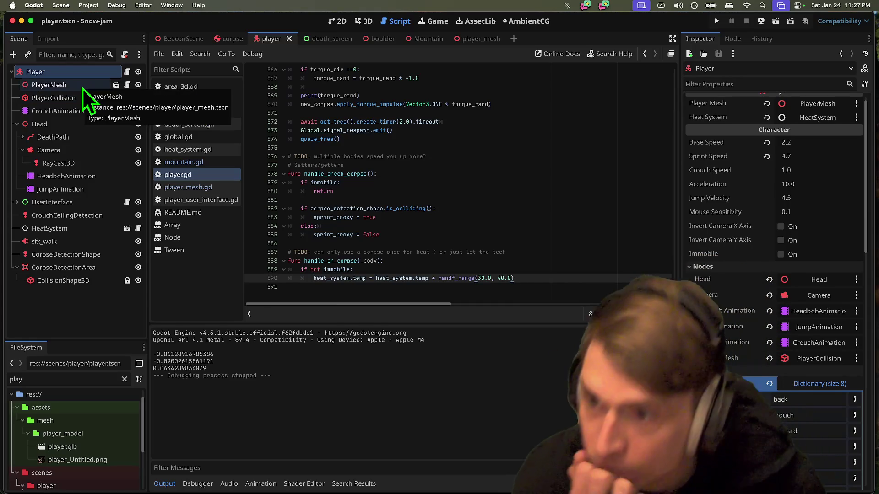
Step: Return to player.gd and delete blank line 506 in ready_gameplay
{"action": "left_click", "coordinate": [128, 85]}
{"action": "left_click", "coordinate": [128, 85]}
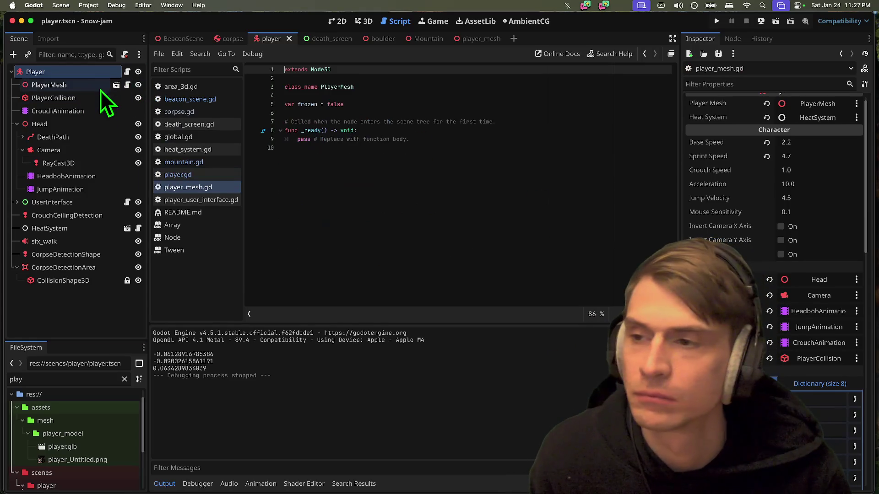
{"action": "key", "text": "Down"}
{"action": "left_click", "coordinate": [127, 72]}
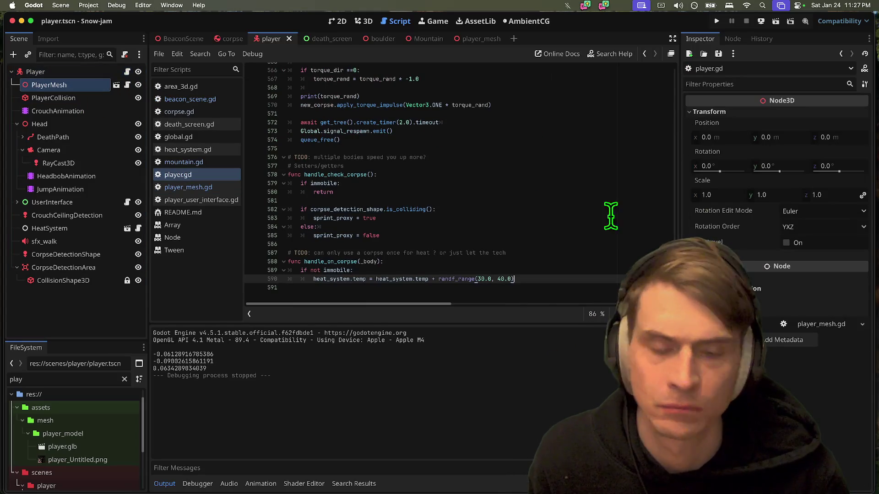
{"action": "scroll", "coordinate": [634, 233], "scroll_direction": "up", "scroll_amount": 15}
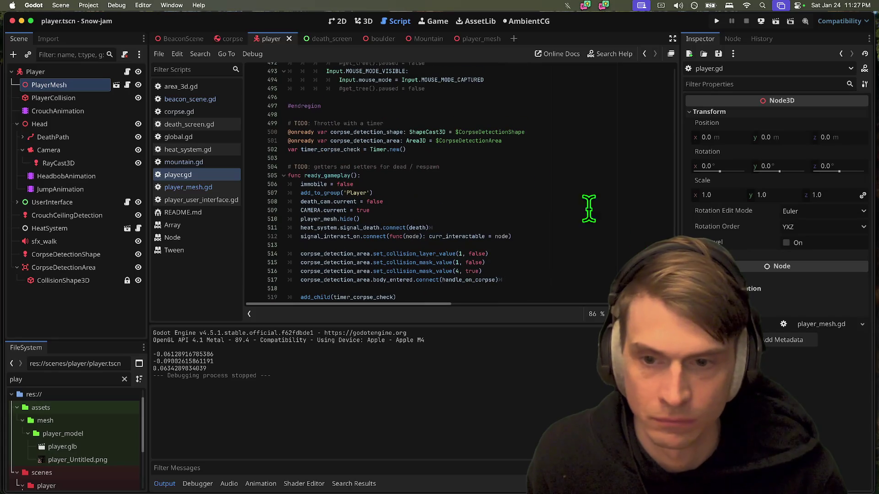
{"action": "left_click", "coordinate": [540, 184]}
{"action": "key", "text": "Down"}
{"action": "key", "text": "BackSpace"}
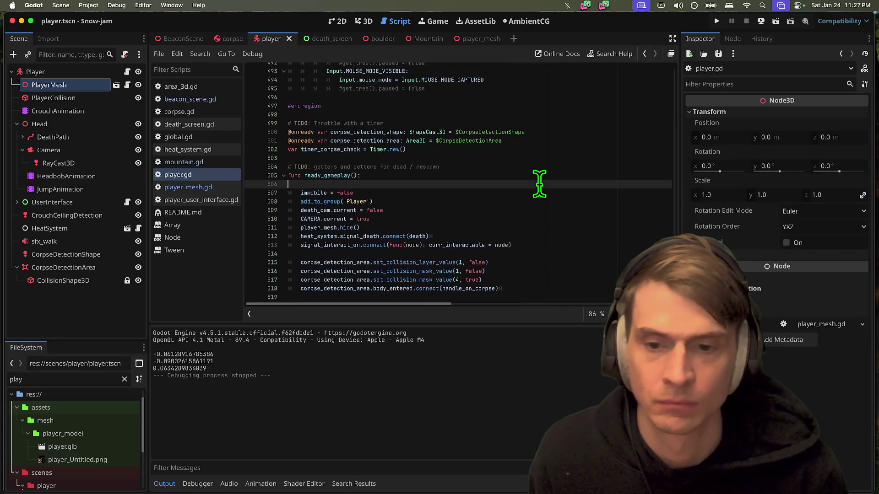
Step: Start a new line 519 with heat_system.temp_tick_next before add_child
{"action": "scroll", "coordinate": [530, 233], "scroll_direction": "down", "scroll_amount": 1}
{"action": "left_click", "coordinate": [518, 277]}
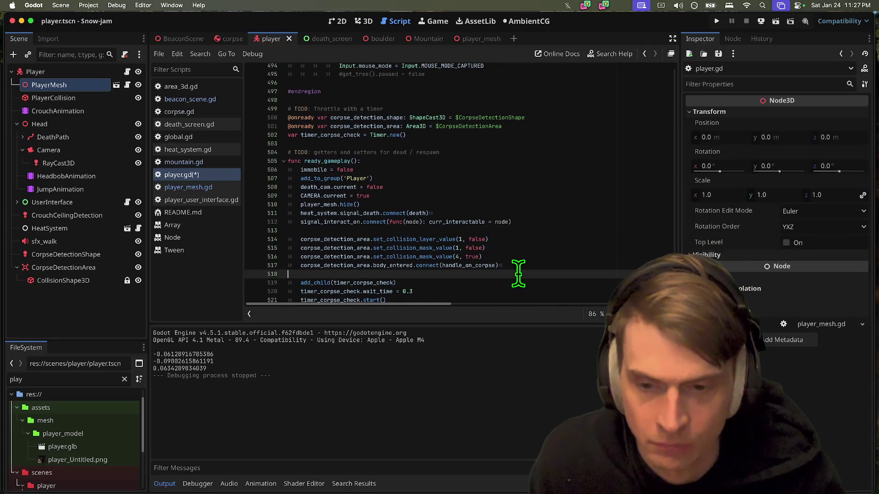
{"action": "key", "text": "Return"}
{"action": "key", "text": "Return"}
{"action": "key", "text": "Return"}
{"action": "key", "text": "Up"}
{"action": "key", "text": "Up"}
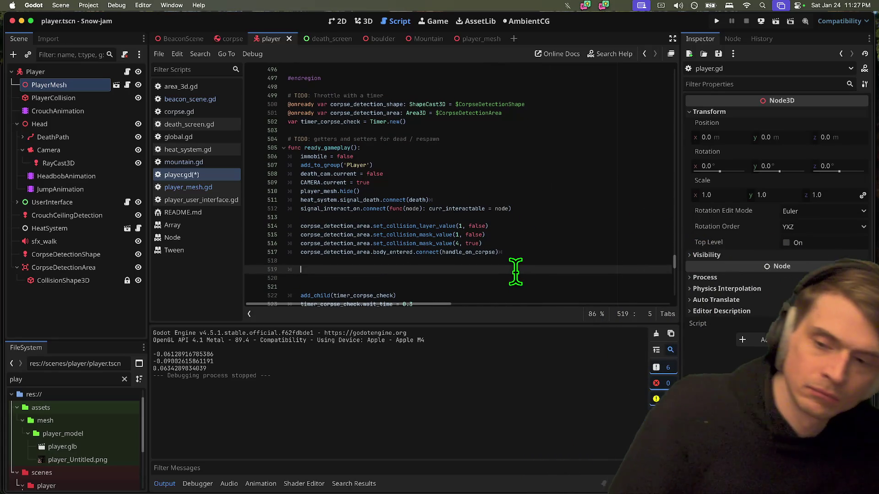
{"action": "key", "text": "Tab"}
{"action": "type", "text": "hea"}
{"action": "key", "text": "Return"}
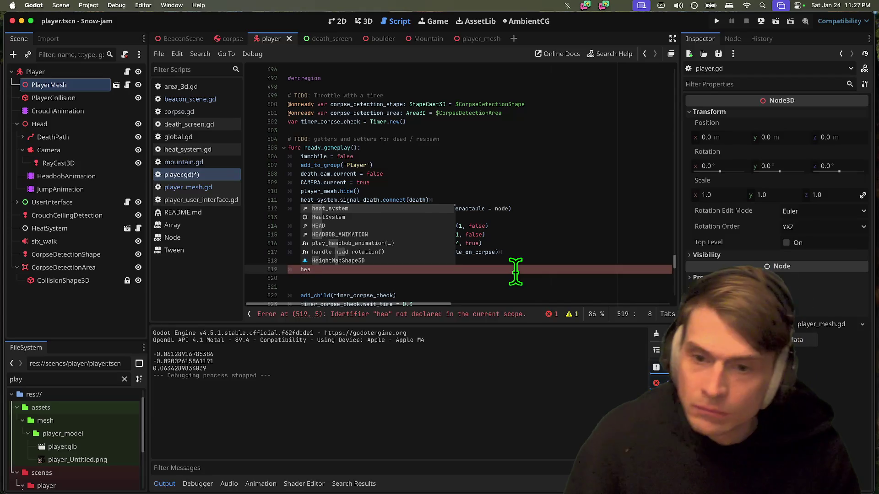
{"action": "type", "text": ".t"}
{"action": "key", "text": "Down"}
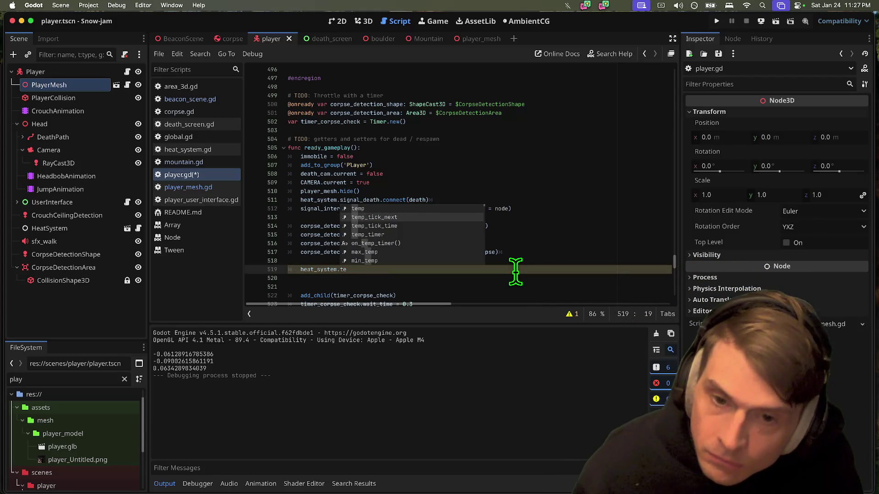
{"action": "key", "text": "Return"}
Step: Assign it randf_range(-20, -10), then save the scripts and run the game
{"action": "type", "text": "-"}
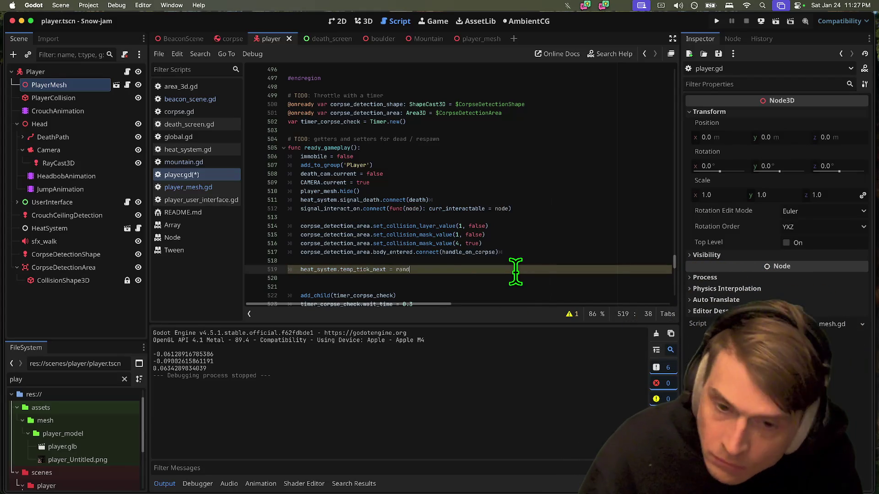
{"action": "type", "text": "i"}
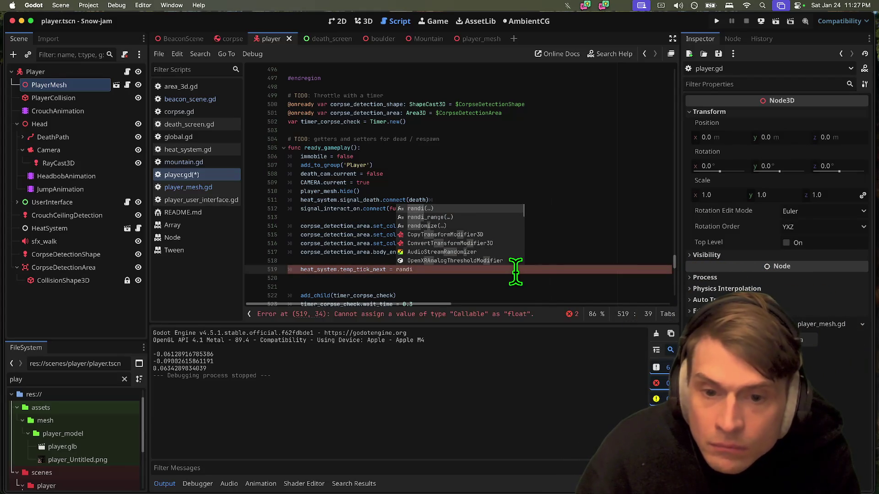
{"action": "key", "text": "BackSpace"}
{"action": "type", "text": "f"}
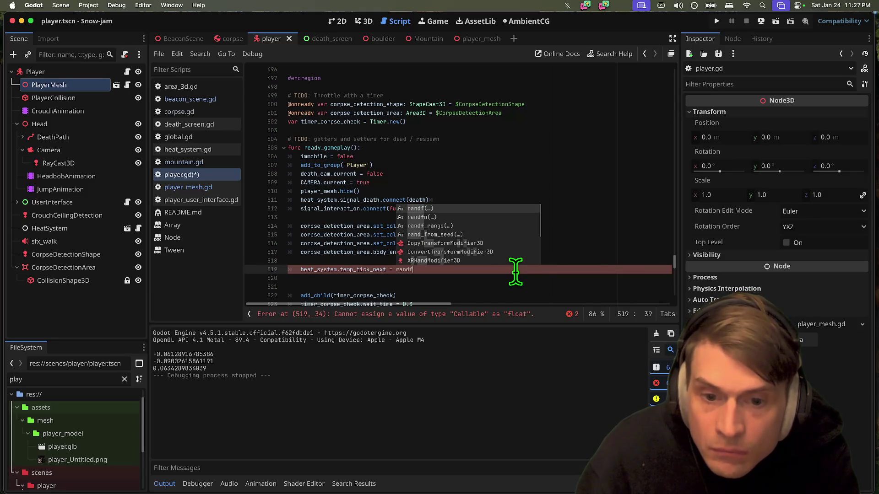
{"action": "key", "text": "Down"}
{"action": "key", "text": "Down"}
{"action": "key", "text": "Return"}
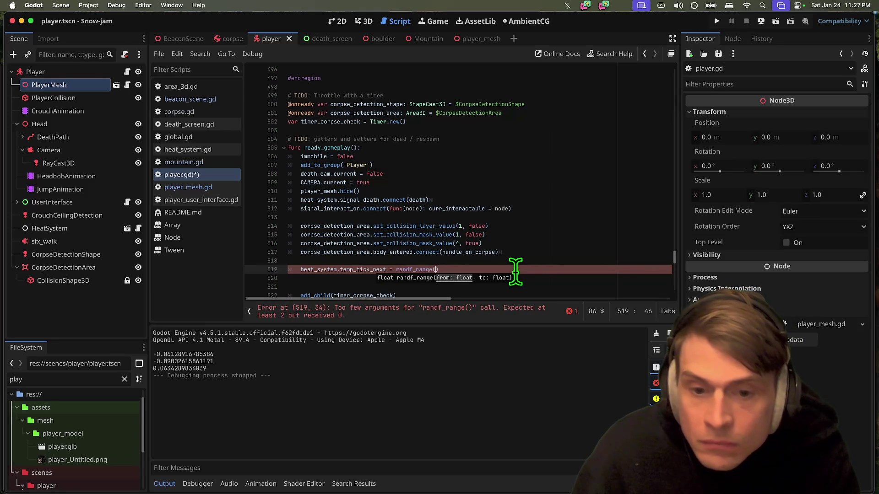
{"action": "scroll", "coordinate": [515, 272], "scroll_direction": "down", "scroll_amount": 1}
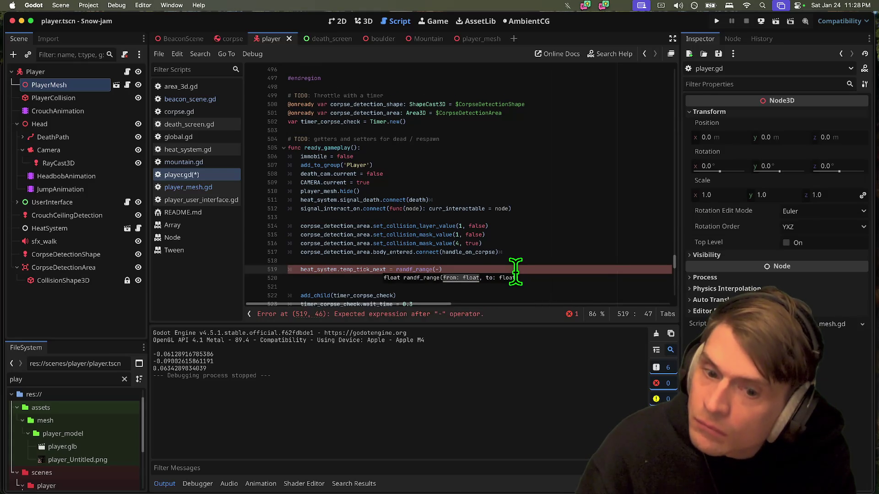
{"action": "type", "text": "20, -10"}
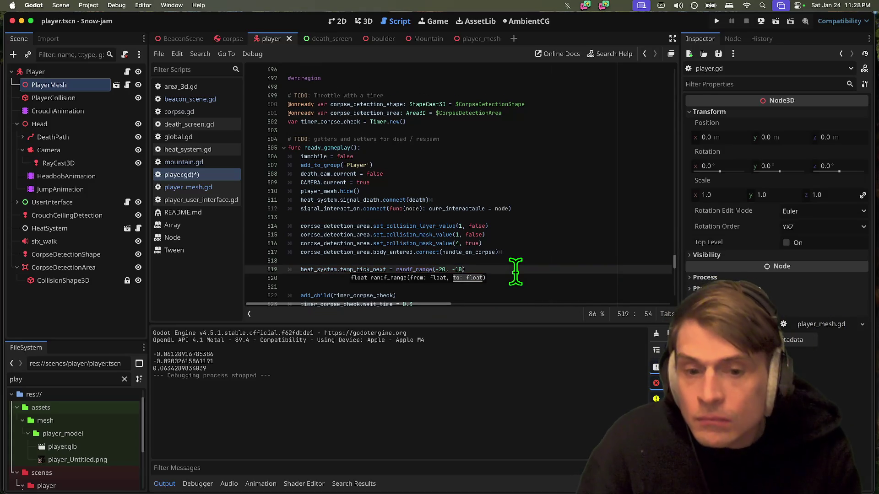
{"action": "key", "text": "super+b"}
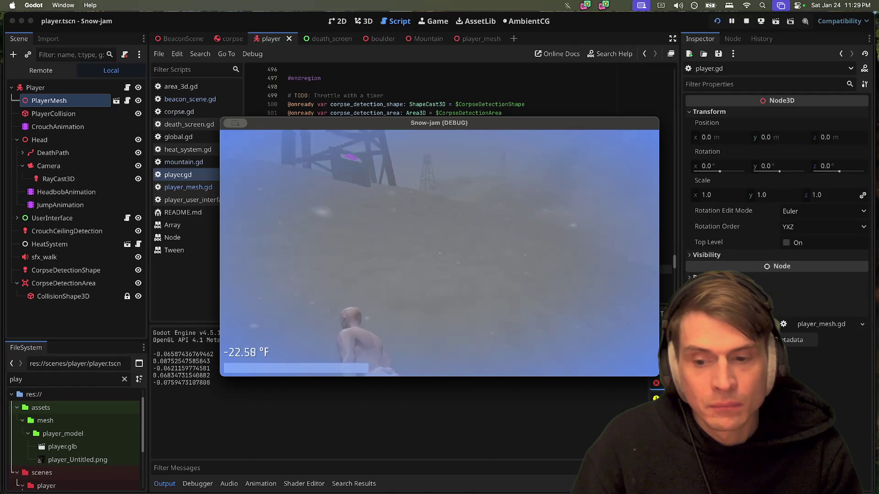
Step: Walk the player to the control panel and press E on the magenta button
{"action": "key", "text": "w"}
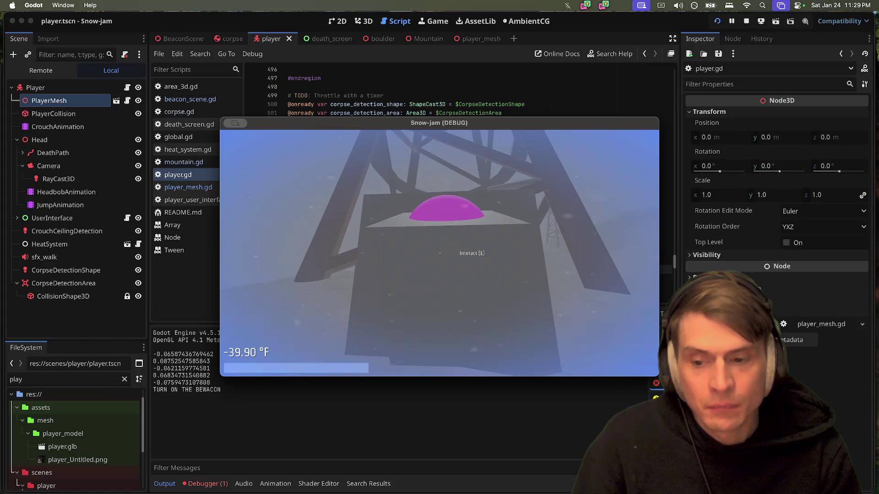
{"action": "key", "text": "e"}
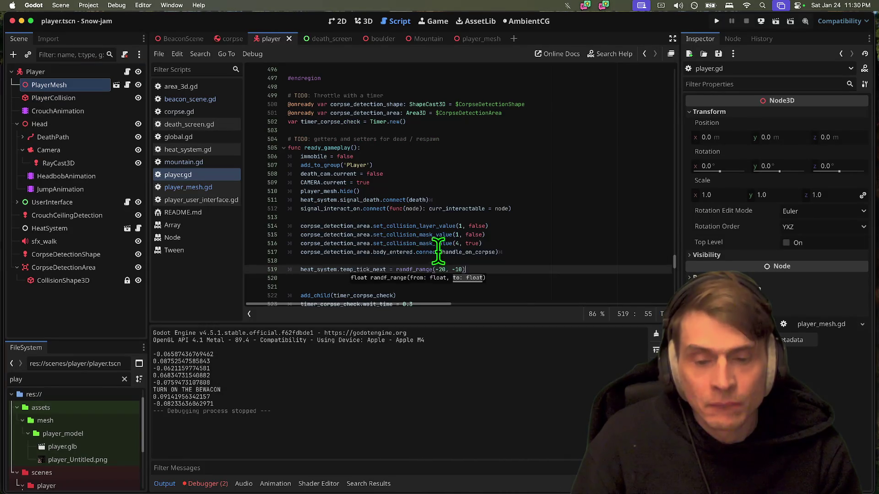
Step: Set BeaconScene's ControlPanel scale from 2.0 to 1.0, then briefly run and stop the game
{"action": "left_click", "coordinate": [360, 22]}
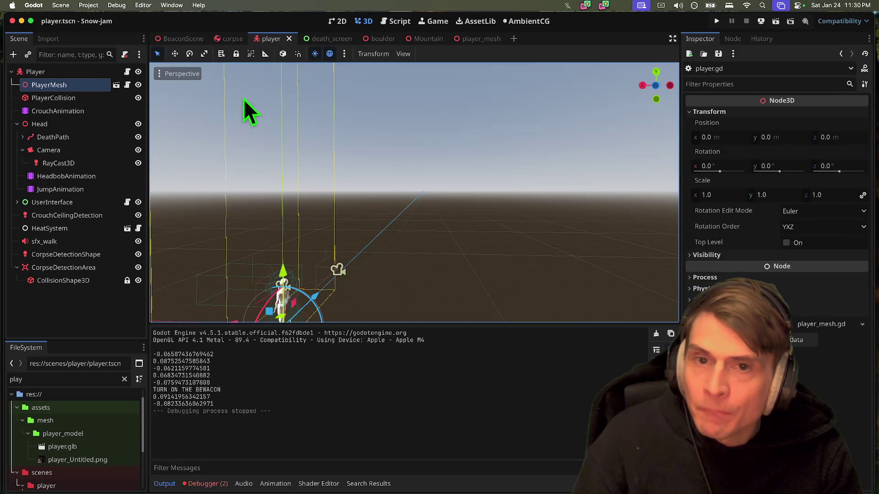
{"action": "left_click", "coordinate": [173, 38]}
{"action": "left_click", "coordinate": [78, 98]}
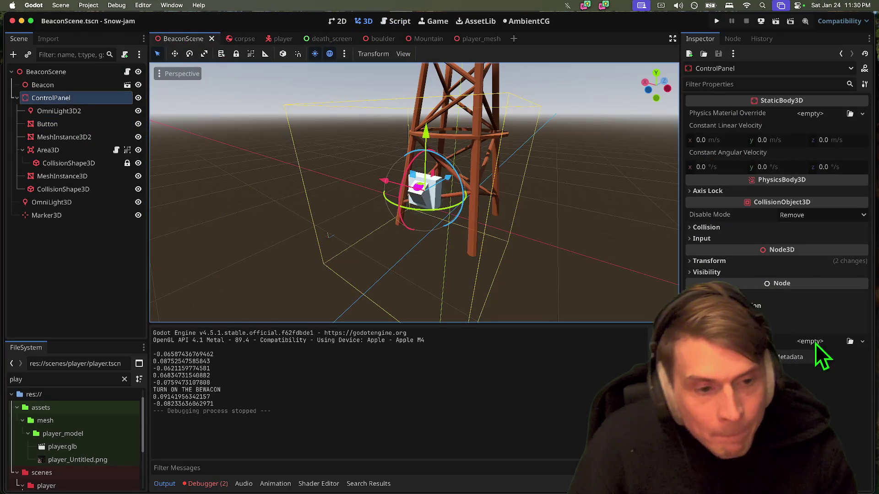
{"action": "left_click", "coordinate": [794, 271]}
{"action": "left_click", "coordinate": [795, 262]}
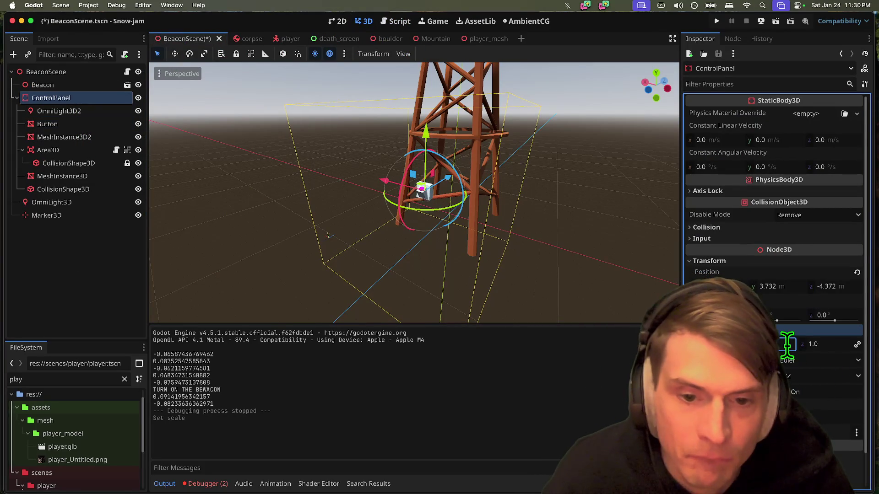
{"action": "type", "text": "1"}
{"action": "key", "text": "Return"}
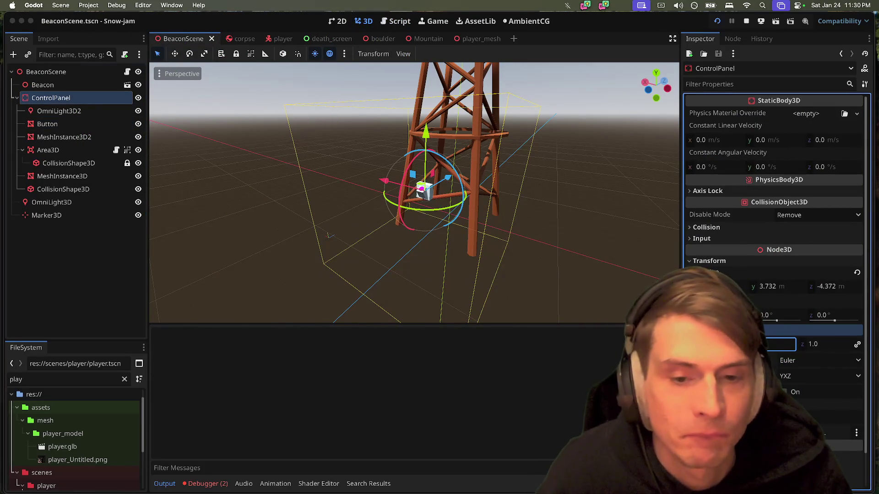
{"action": "key", "text": "super+b"}
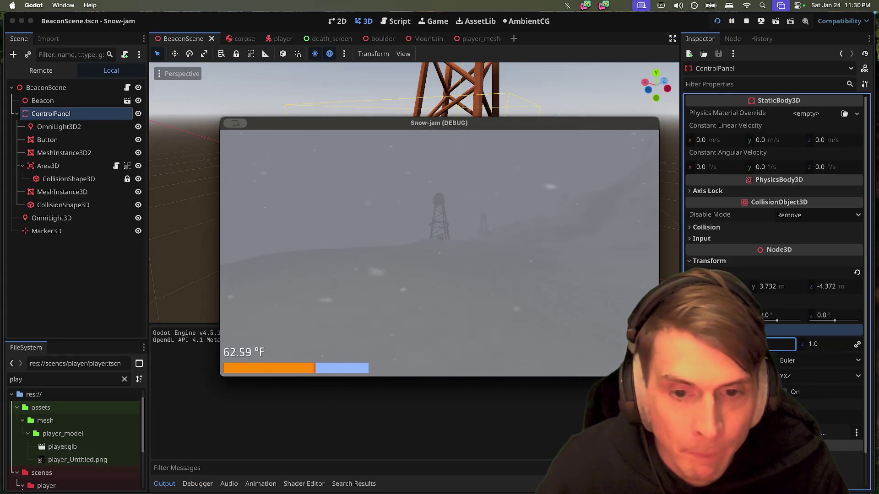
{"action": "key", "text": "Escape"}
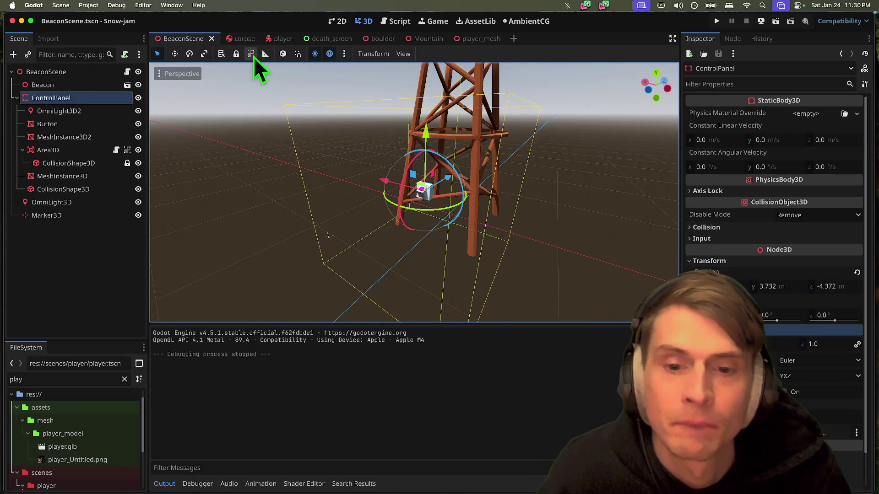
Step: In the Mountain scene, turn BeaconScene's editable children off, then back on
{"action": "left_click", "coordinate": [419, 41]}
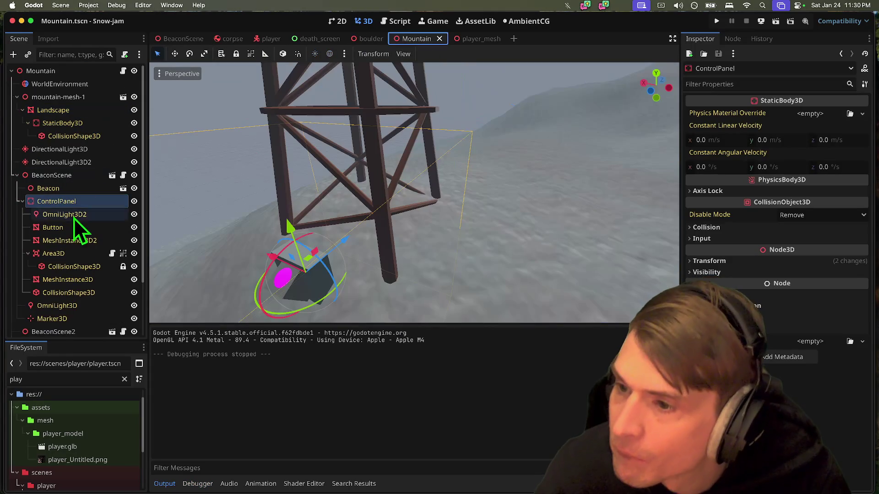
{"action": "left_click_drag", "start_coordinate": [72, 194], "coordinate": [73, 201]}
{"action": "left_click", "coordinate": [73, 174]}
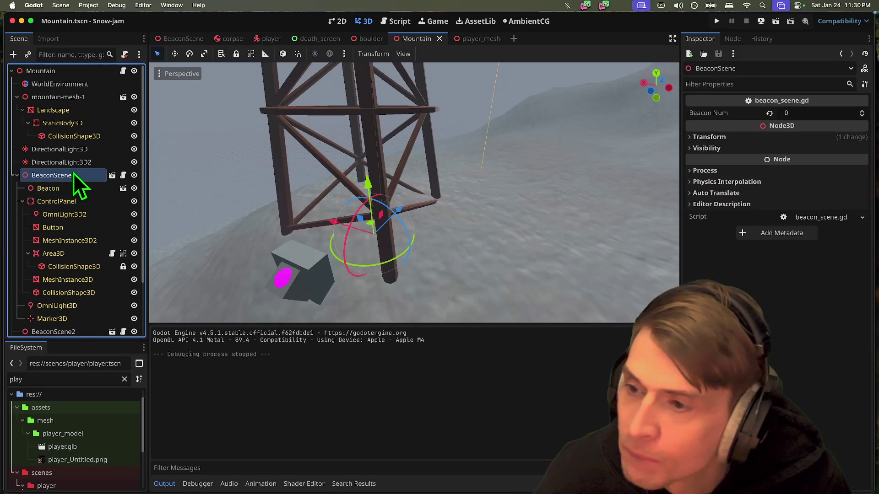
{"action": "right_click", "coordinate": [70, 180]}
{"action": "left_click", "coordinate": [63, 178]}
{"action": "right_click", "coordinate": [62, 177]}
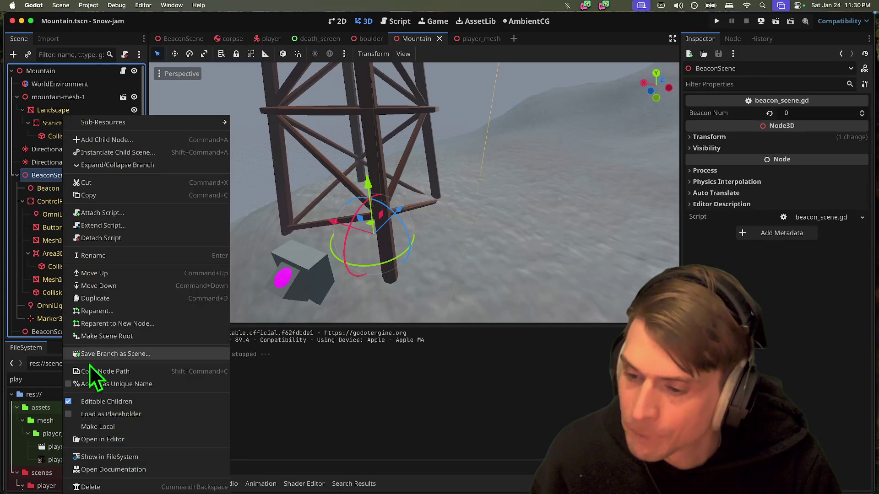
{"action": "left_click", "coordinate": [101, 401]}
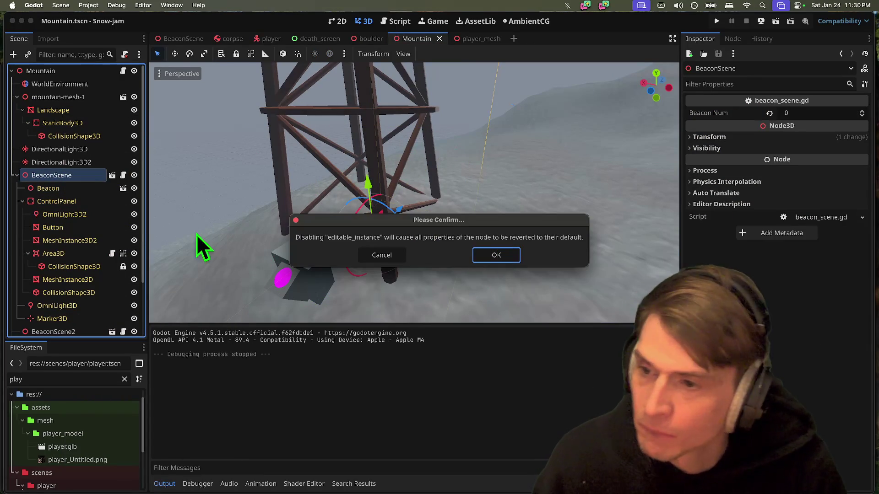
{"action": "left_click", "coordinate": [492, 255]}
{"action": "right_click", "coordinate": [59, 178]}
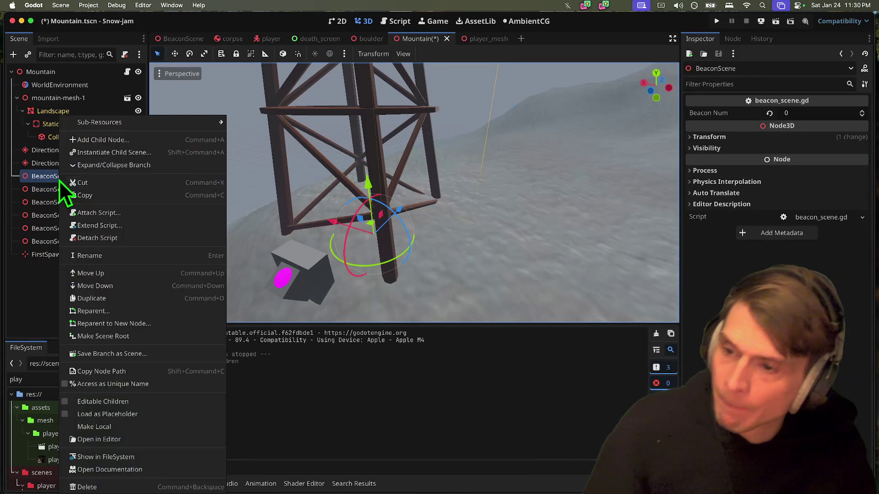
{"action": "left_click", "coordinate": [117, 402]}
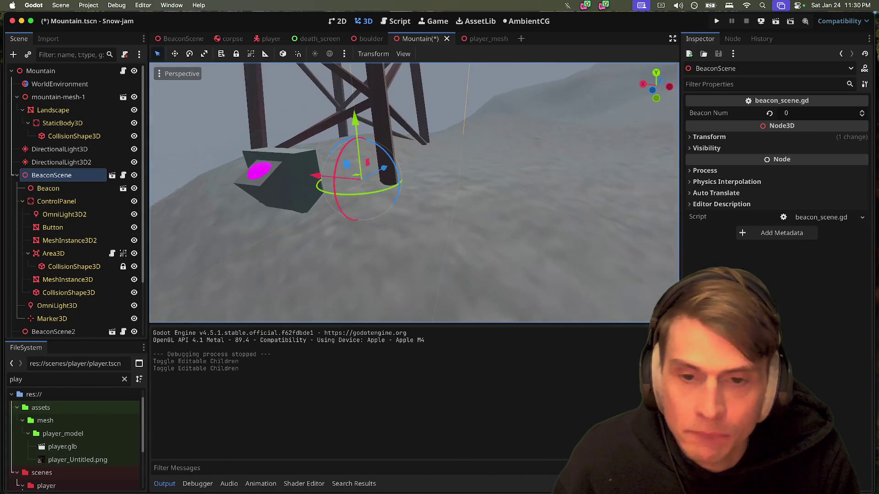
Step: Focus the first beacon's ControlPanel, move it vertically beside the tower, and save Mountain
{"action": "left_click_drag", "start_coordinate": [72, 339], "coordinate": [67, 399]}
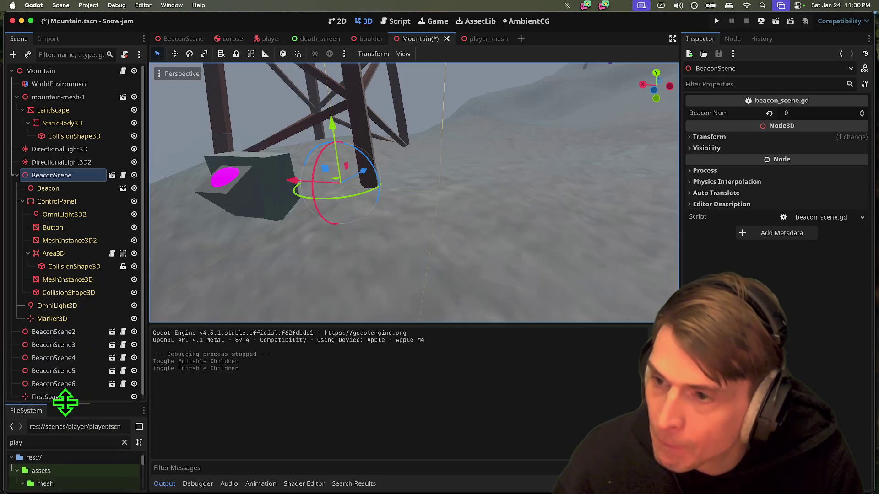
{"action": "left_click", "coordinate": [82, 202]}
{"action": "key", "text": "f"}
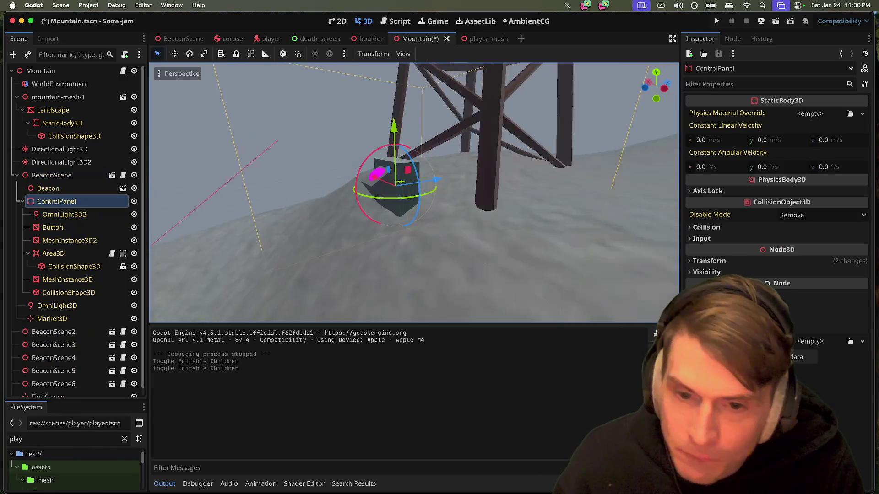
{"action": "mouse_move", "coordinate": [389, 139]}
{"action": "left_mouse_down"}
{"action": "mouse_move", "coordinate": [388, 161]}
{"action": "mouse_move", "coordinate": [389, 150]}
{"action": "left_mouse_up"}
{"action": "scroll", "coordinate": [389, 151], "scroll_direction": "up", "scroll_amount": 5}
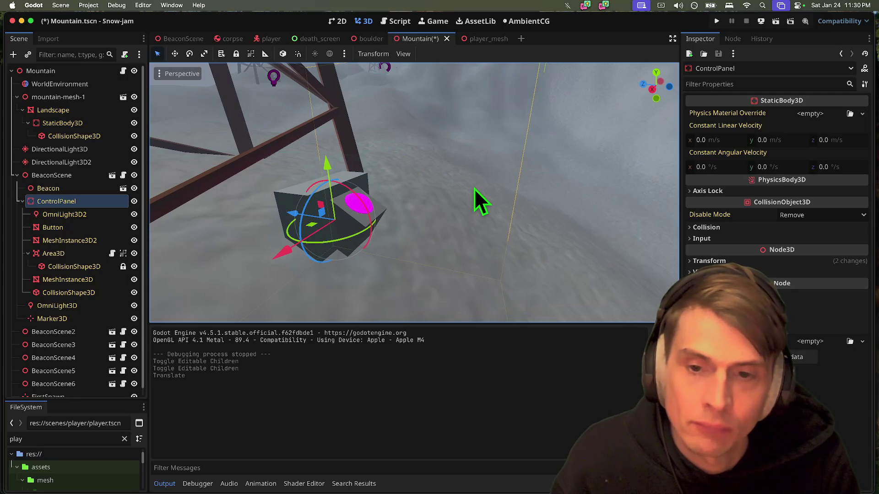
{"action": "key", "text": "super+s"}
Step: Select BeaconScene2 in the Mountain scene
{"action": "scroll", "coordinate": [475, 188], "scroll_direction": "down", "scroll_amount": 8}
{"action": "scroll", "coordinate": [428, 258], "scroll_direction": "up", "scroll_amount": 8}
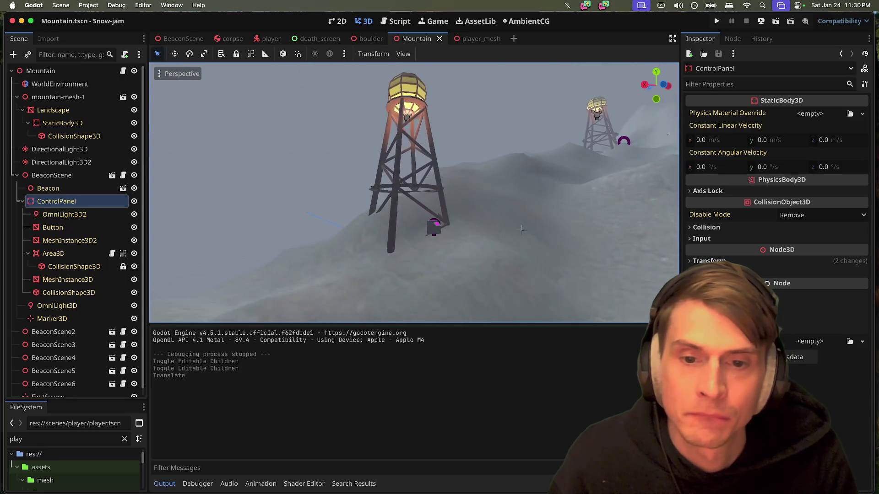
{"action": "scroll", "coordinate": [495, 234], "scroll_direction": "up", "scroll_amount": 5}
{"action": "left_click", "coordinate": [421, 297]}
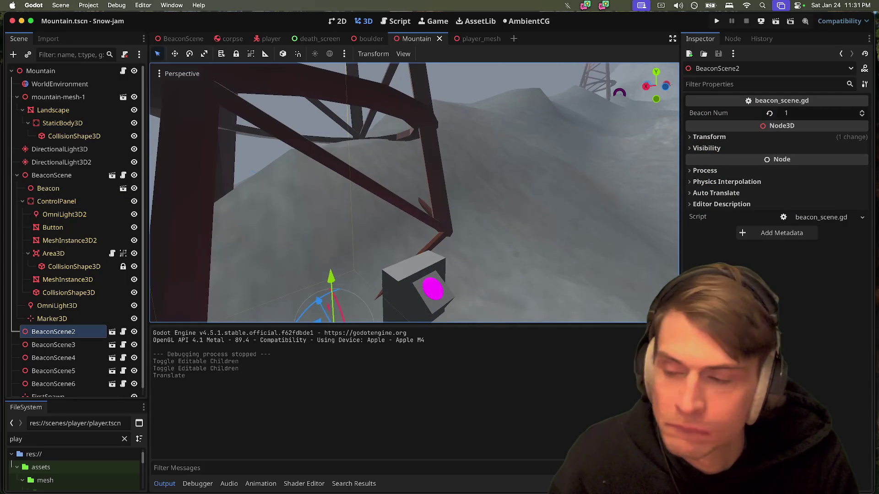
Step: Make BeaconScene2's children editable and drag its ControlPanel down along Y
{"action": "scroll", "coordinate": [292, 230], "scroll_direction": "down", "scroll_amount": 3}
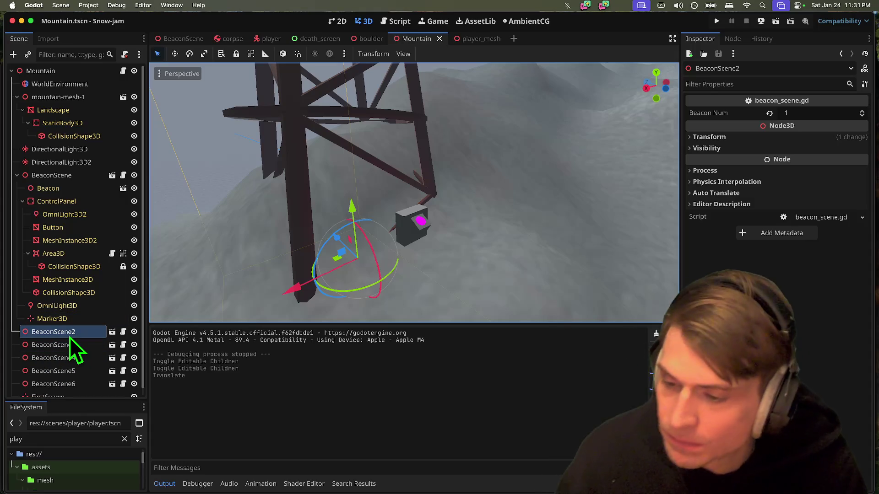
{"action": "right_click", "coordinate": [70, 337]}
{"action": "left_click", "coordinate": [88, 384]}
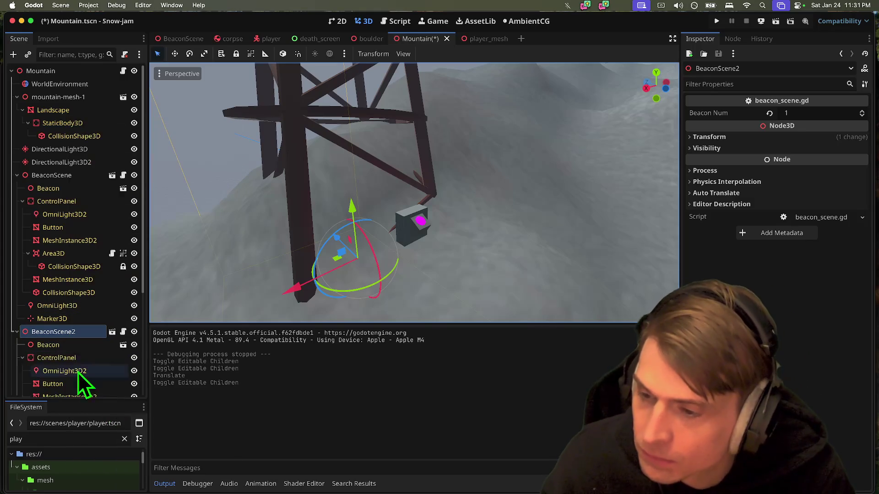
{"action": "scroll", "coordinate": [78, 366], "scroll_direction": "down", "scroll_amount": 2}
{"action": "left_click", "coordinate": [81, 307]}
{"action": "left_click_drag", "start_coordinate": [414, 165], "coordinate": [416, 210]}
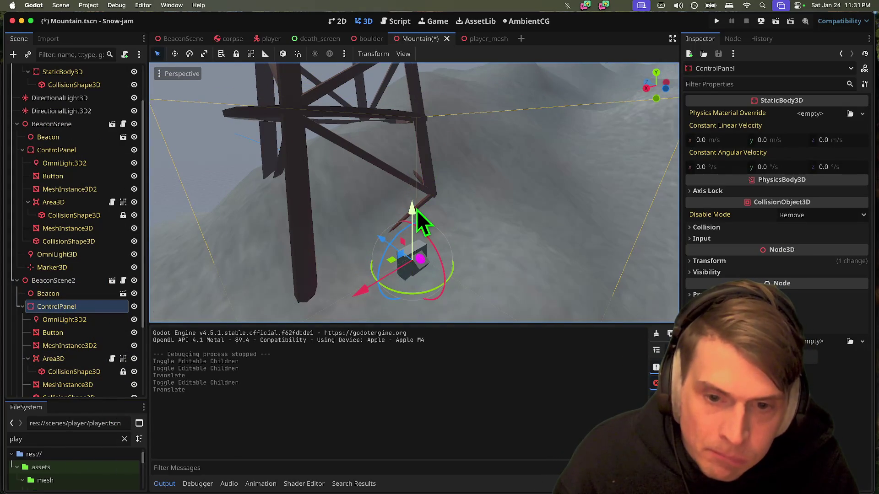
Step: Focus the view on BeaconScene2's Marker3D and inspect its OmniLight3D
{"action": "scroll", "coordinate": [417, 210], "scroll_direction": "down", "scroll_amount": 5}
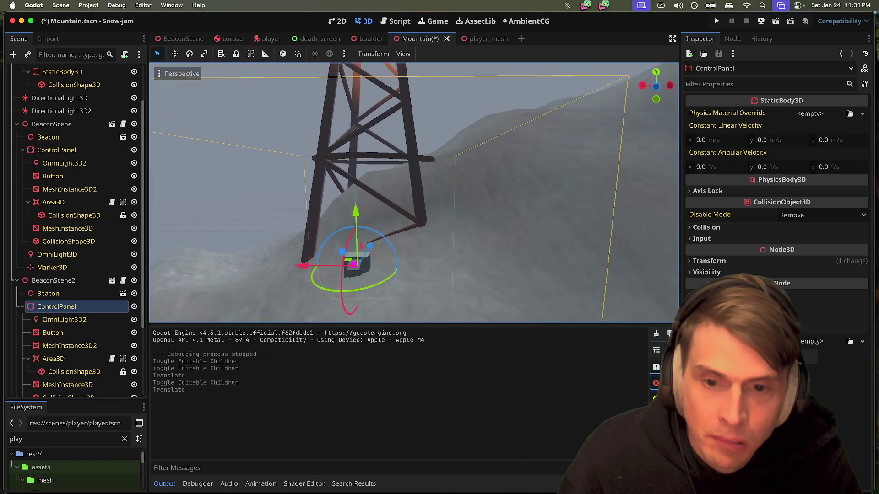
{"action": "scroll", "coordinate": [414, 192], "scroll_direction": "down", "scroll_amount": 10}
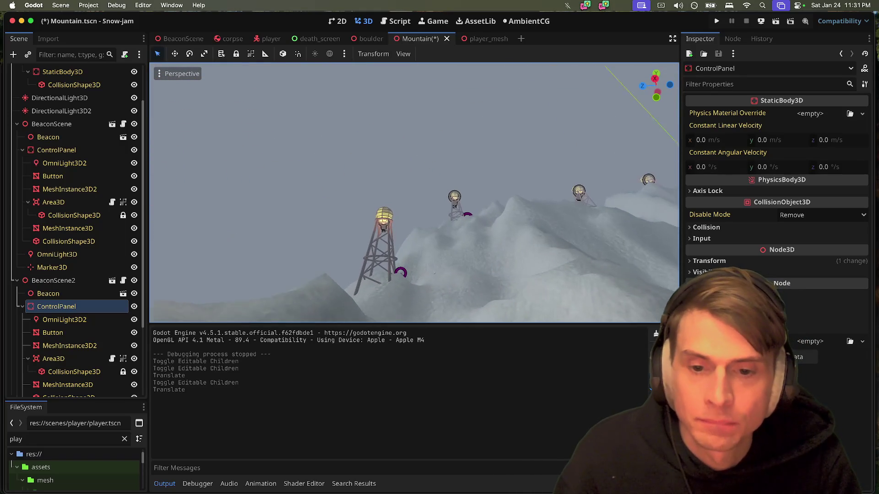
{"action": "scroll", "coordinate": [414, 192], "scroll_direction": "up", "scroll_amount": 5}
{"action": "scroll", "coordinate": [45, 288], "scroll_direction": "down", "scroll_amount": 3}
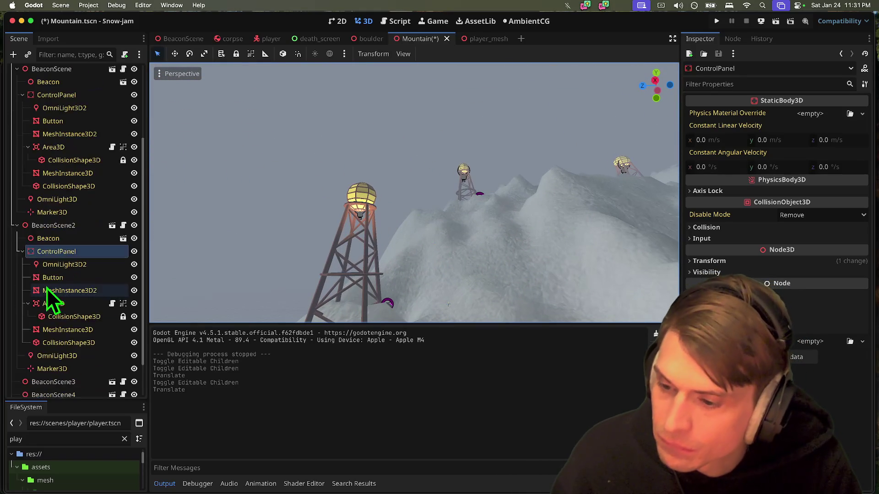
{"action": "scroll", "coordinate": [63, 337], "scroll_direction": "down", "scroll_amount": 3}
{"action": "double_click", "coordinate": [68, 325]}
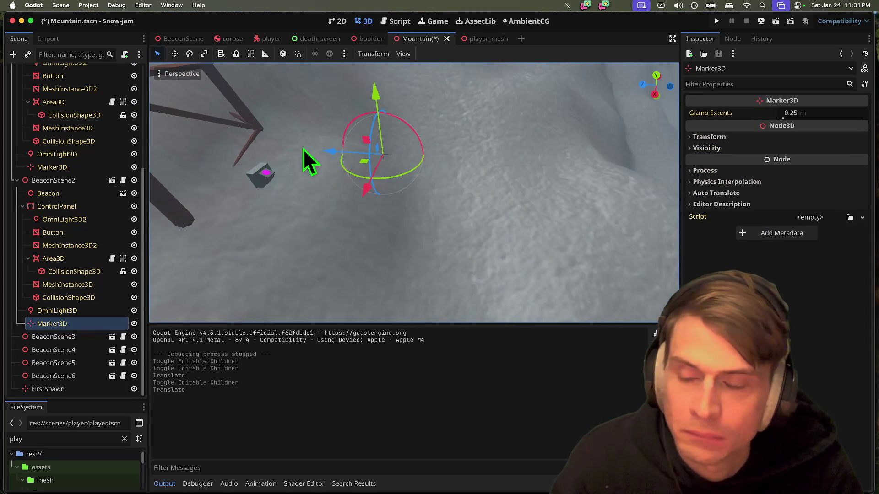
{"action": "left_click", "coordinate": [56, 310]}
{"action": "left_click", "coordinate": [57, 322]}
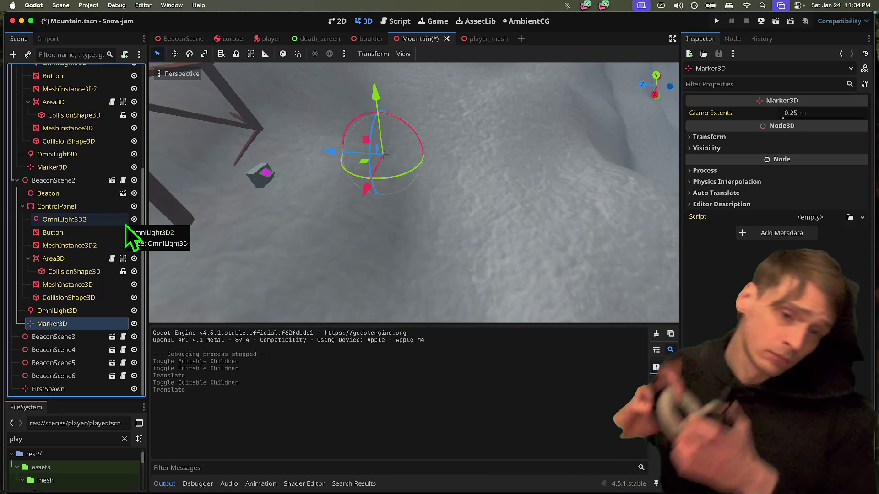
Step: Open a Finder window from the Dock
{"action": "mouse_move", "coordinate": [231, 485]}
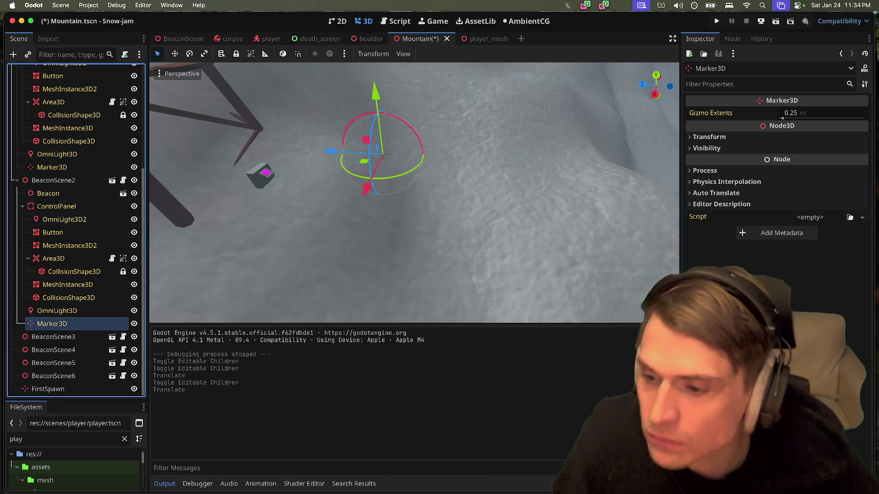
{"action": "left_click", "coordinate": [111, 481]}
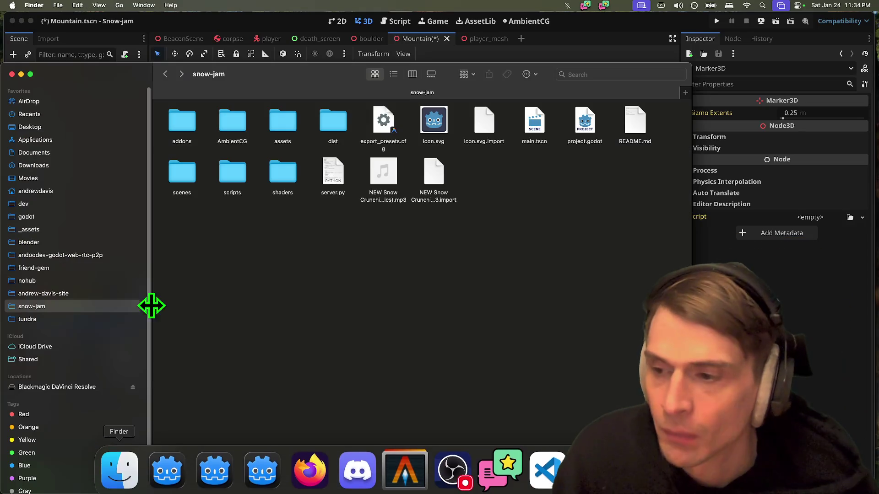
Step: In a new Finder tab, navigate to the tundra project's assets/sound folder
{"action": "key", "text": "super+t"}
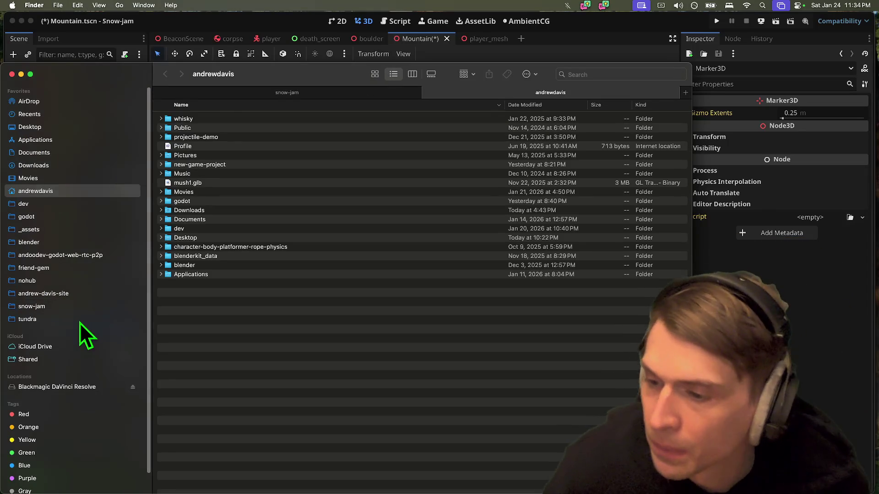
{"action": "left_click", "coordinate": [81, 320]}
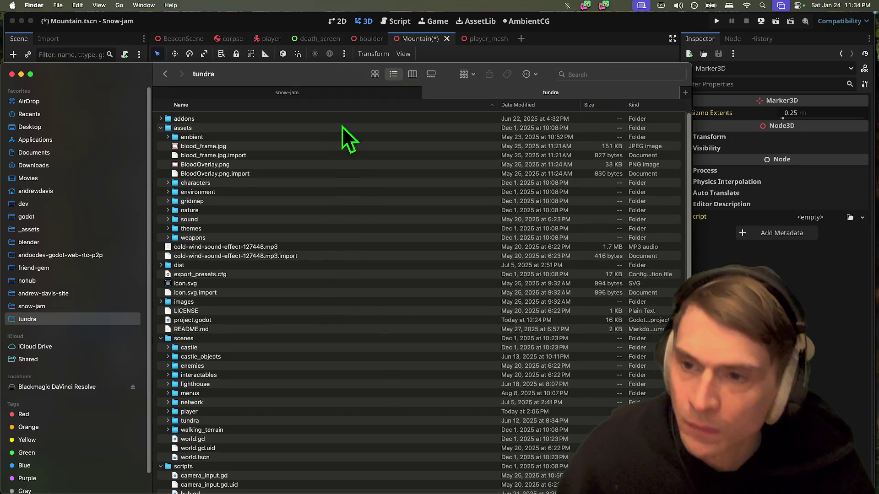
{"action": "left_click", "coordinate": [342, 128]}
{"action": "double_click", "coordinate": [341, 136]}
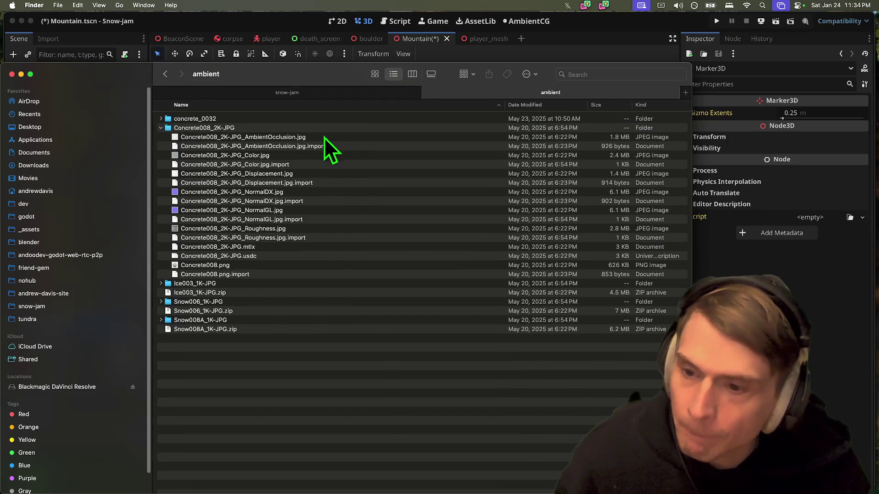
{"action": "left_click", "coordinate": [167, 74]}
{"action": "left_click", "coordinate": [211, 200]}
{"action": "left_click", "coordinate": [216, 228]}
{"action": "double_click", "coordinate": [216, 222]}
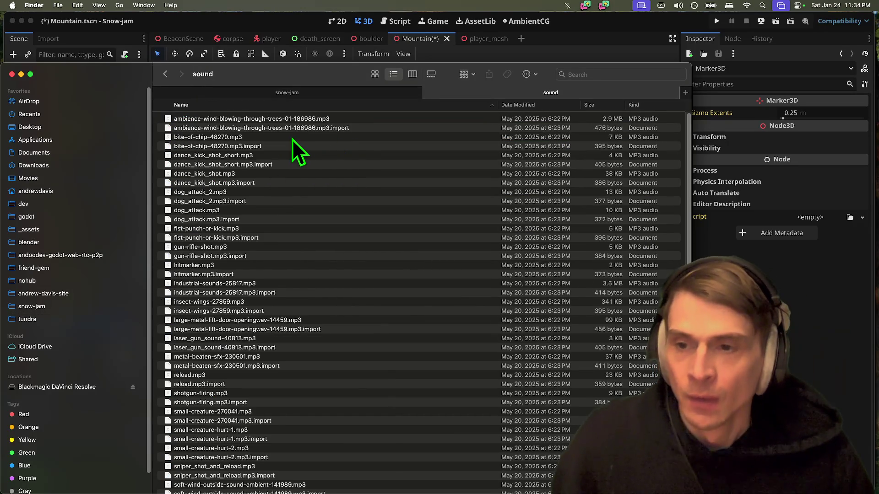
Step: Preview the ambience-wind and soft-wind ambient sound files with Quick Look
{"action": "left_click", "coordinate": [295, 121]}
{"action": "key", "text": "space"}
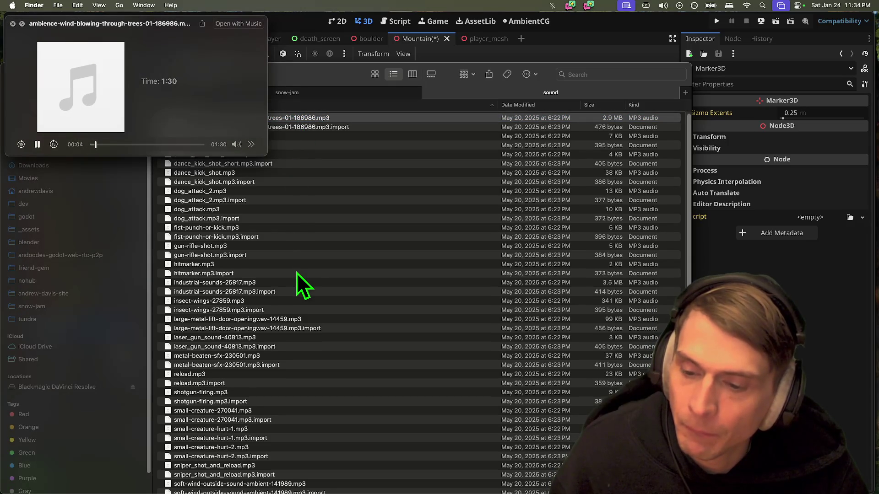
{"action": "key", "text": "space"}
{"action": "scroll", "coordinate": [296, 273], "scroll_direction": "down", "scroll_amount": 3}
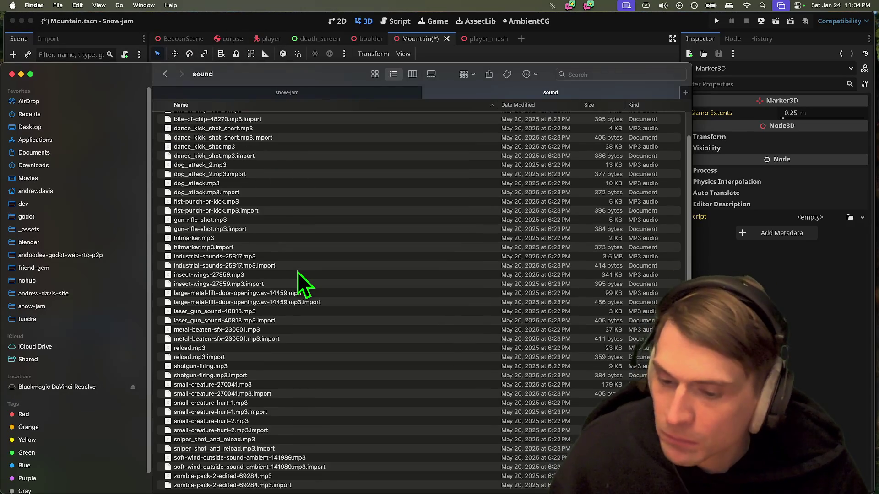
{"action": "left_click", "coordinate": [328, 462]}
{"action": "key", "text": "space"}
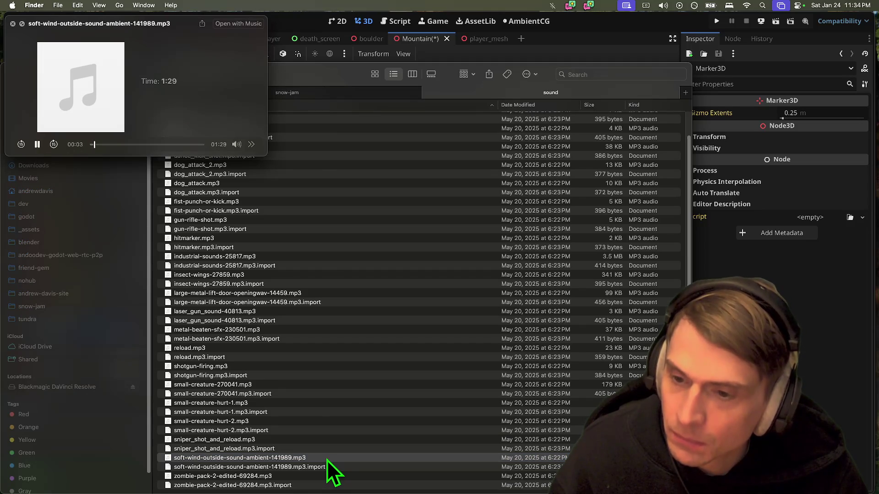
{"action": "left_click_drag", "start_coordinate": [144, 148], "coordinate": [189, 148]}
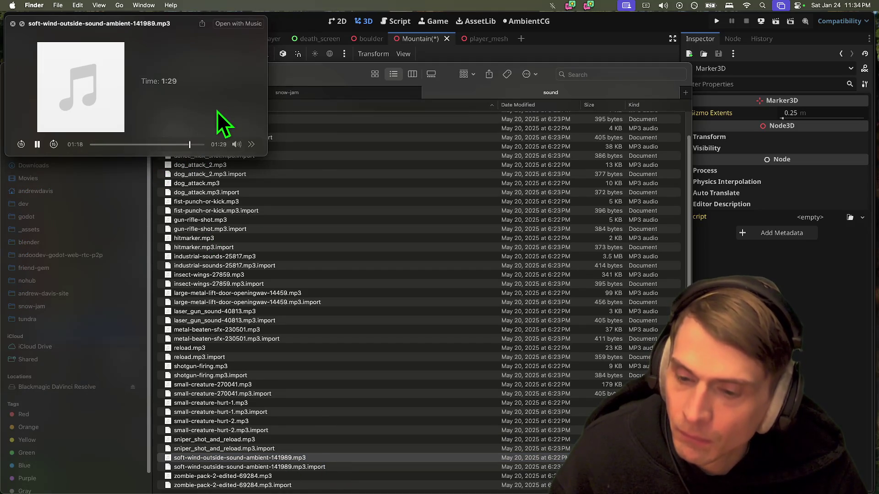
{"action": "key", "text": "space"}
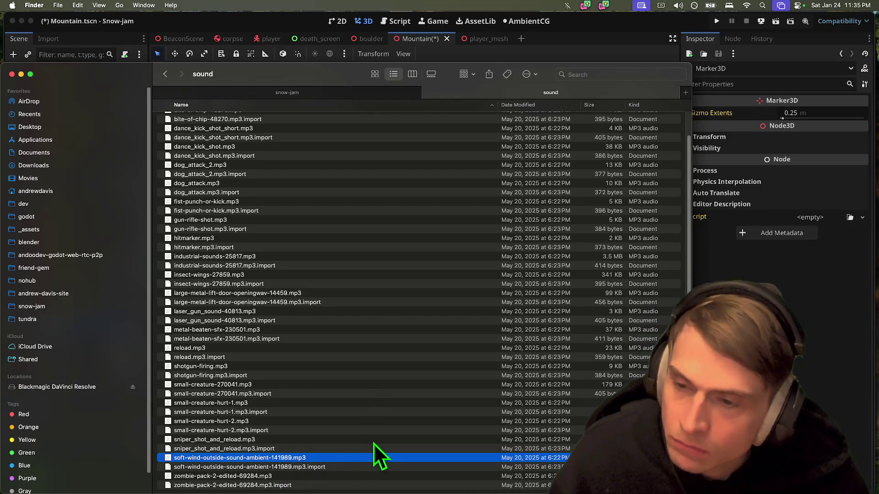
{"action": "scroll", "coordinate": [372, 444], "scroll_direction": "up", "scroll_amount": 3}
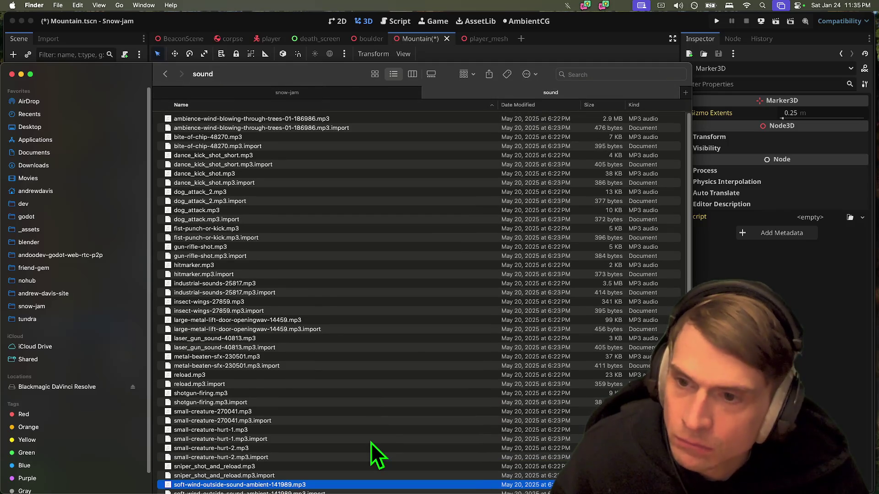
{"action": "scroll", "coordinate": [445, 235], "scroll_direction": "down", "scroll_amount": 3}
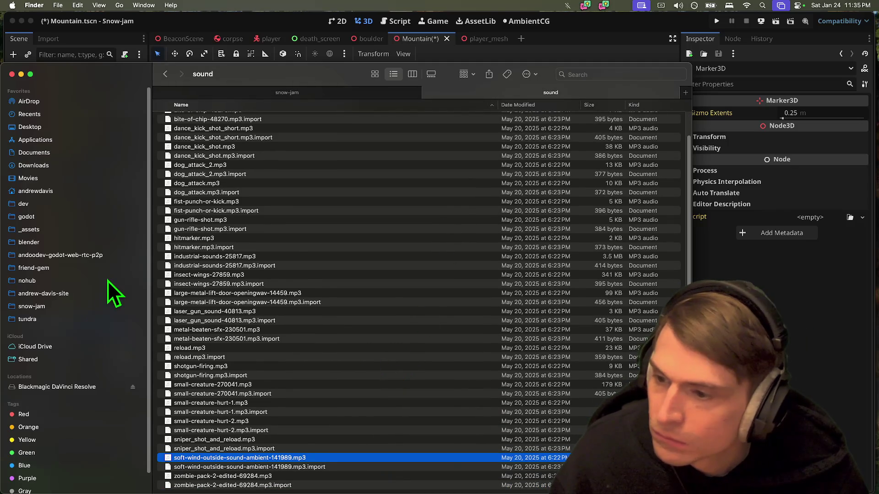
Step: Open snow-jam's assets/sound folder, then switch back to Godot
{"action": "key", "text": "super+Up"}
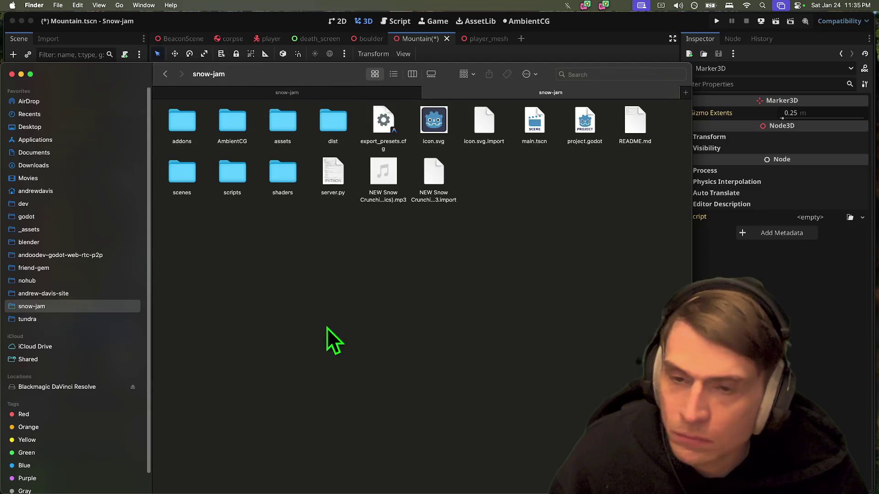
{"action": "double_click", "coordinate": [287, 120]}
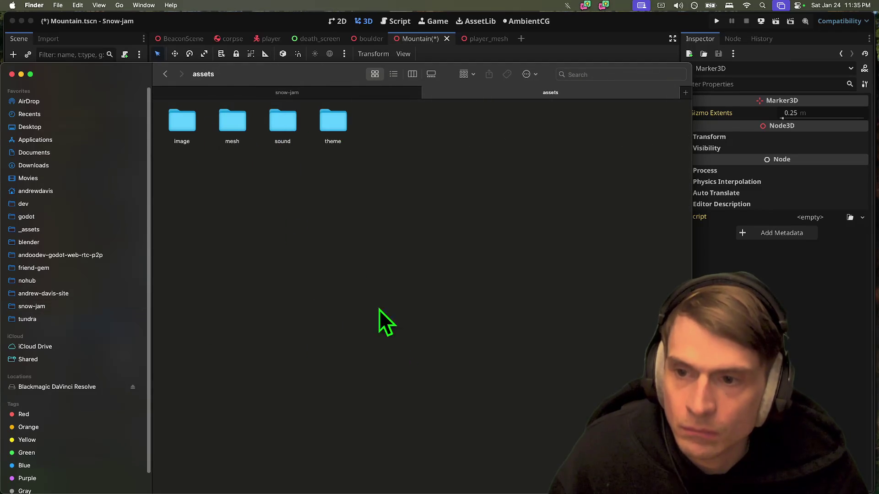
{"action": "double_click", "coordinate": [286, 120]}
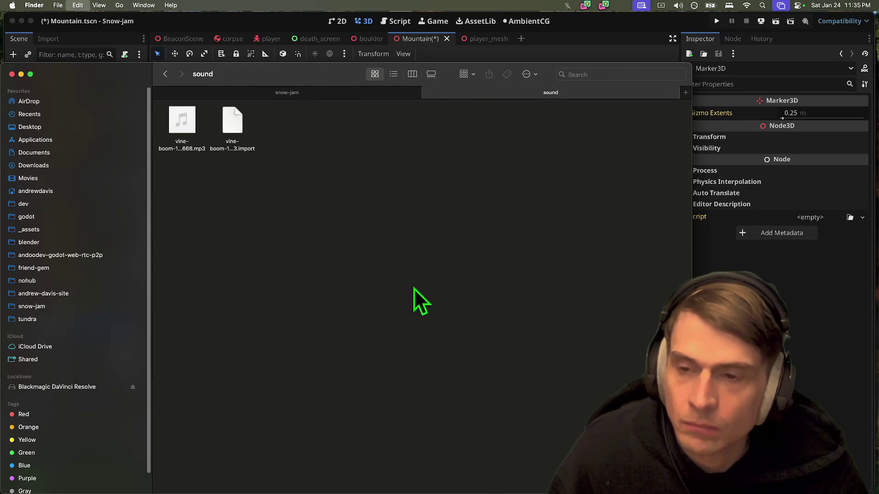
{"action": "key", "text": "super+Tab"}
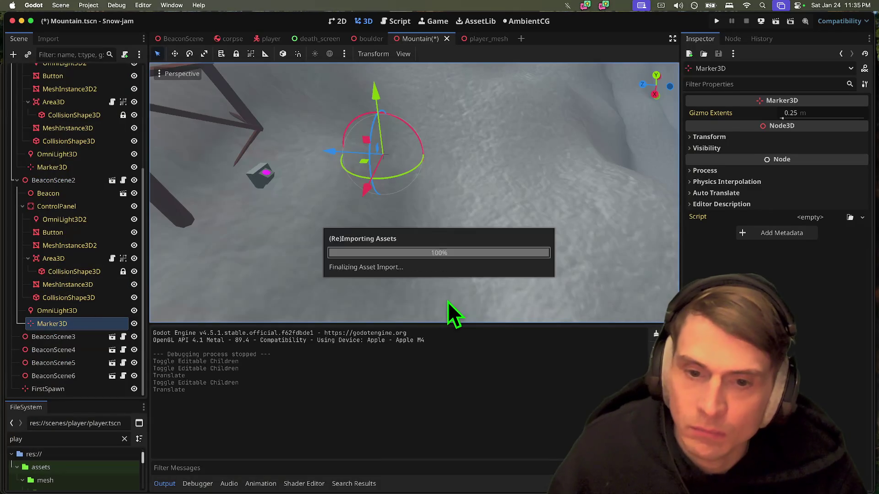
Step: Save the Mountain scene and open main.tscn from the FileSystem dock
{"action": "key", "text": "super+s"}
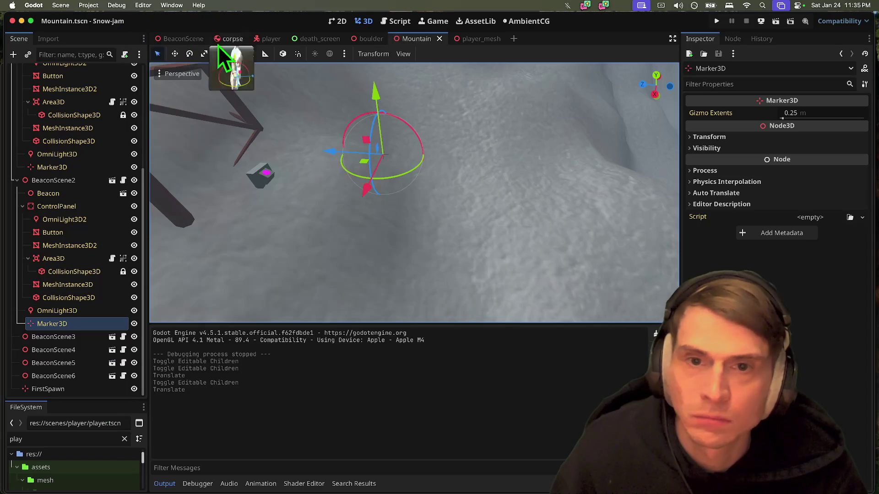
{"action": "double_click", "coordinate": [46, 438]}
{"action": "type", "text": "main"}
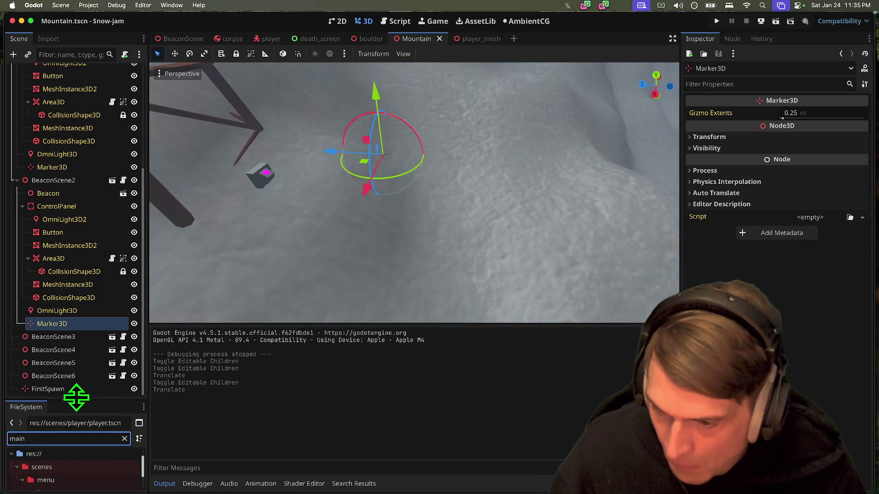
{"action": "left_click_drag", "start_coordinate": [75, 398], "coordinate": [76, 251]}
{"action": "left_click", "coordinate": [67, 369]}
{"action": "double_click", "coordinate": [67, 370]}
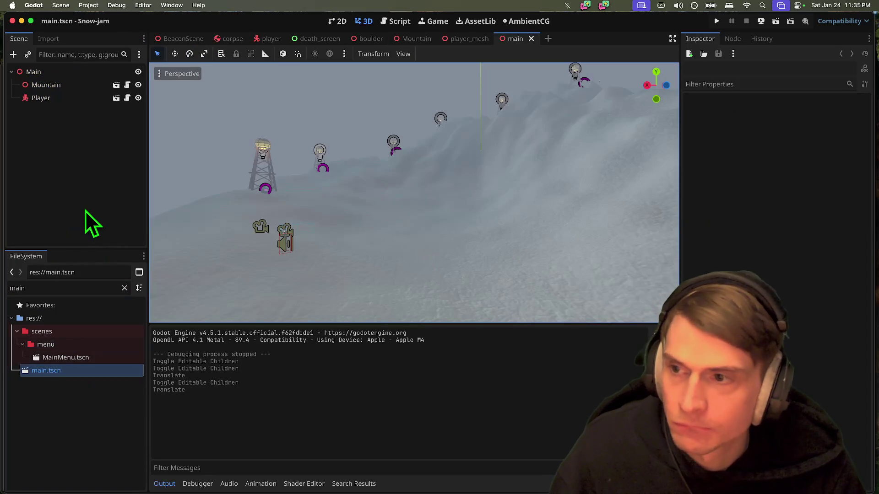
Step: Add an AudioStreamPlayer child node under Main
{"action": "left_click", "coordinate": [86, 213]}
{"action": "key", "text": "super+a"}
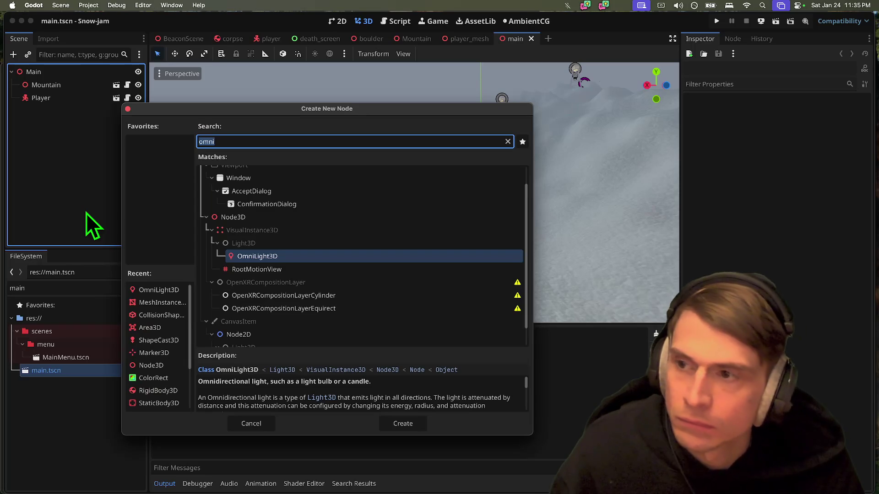
{"action": "type", "text": "sound"}
{"action": "key", "text": "Down"}
{"action": "key", "text": "Down"}
{"action": "key", "text": "Down"}
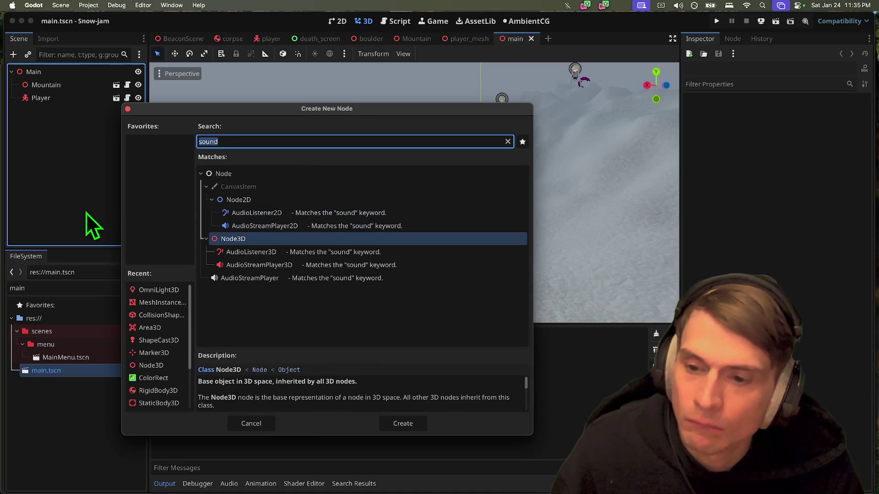
{"action": "key", "text": "Return"}
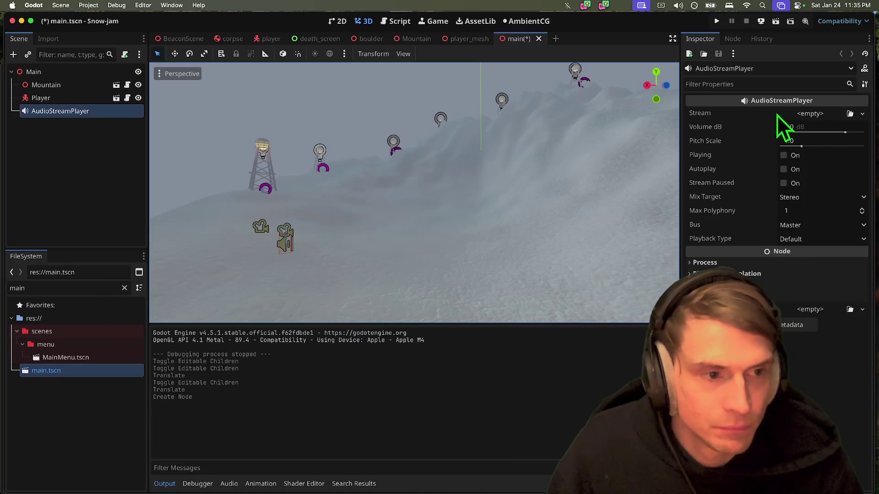
Step: Quick-load the soft-wind ambient mp3 as its stream, enable Autoplay, and save main.tscn
{"action": "left_click", "coordinate": [808, 113]}
{"action": "left_click", "coordinate": [798, 282]}
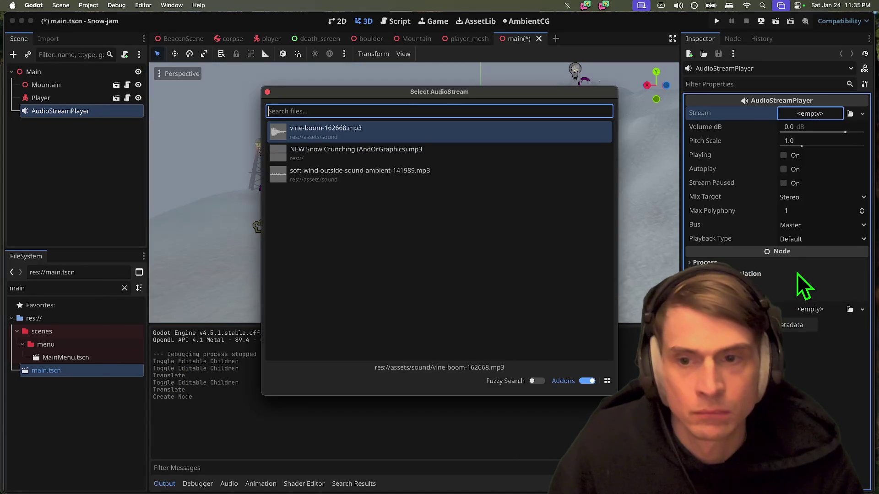
{"action": "key", "text": "Down"}
{"action": "key", "text": "Down"}
{"action": "key", "text": "Return"}
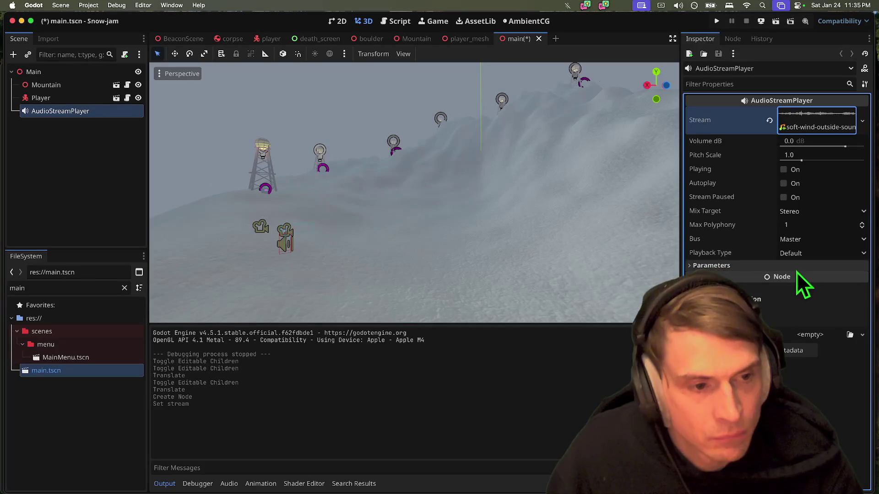
{"action": "left_click", "coordinate": [812, 172]}
{"action": "left_click", "coordinate": [808, 181]}
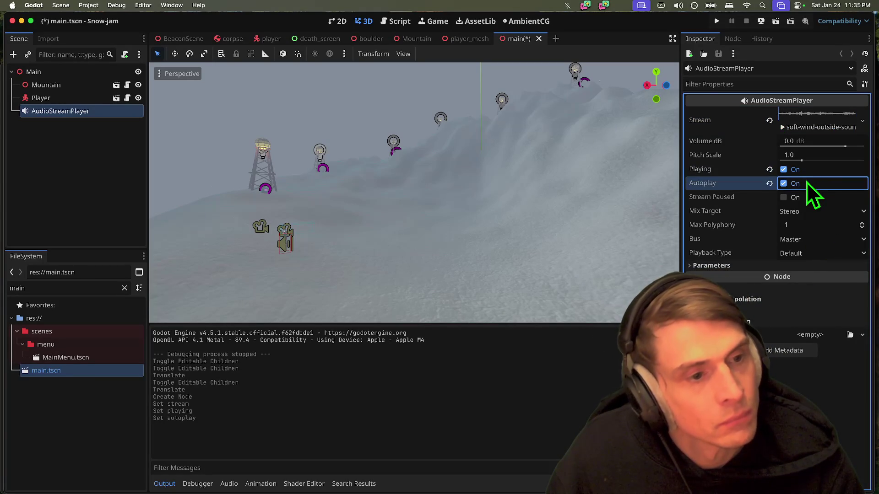
{"action": "key", "text": "super+s"}
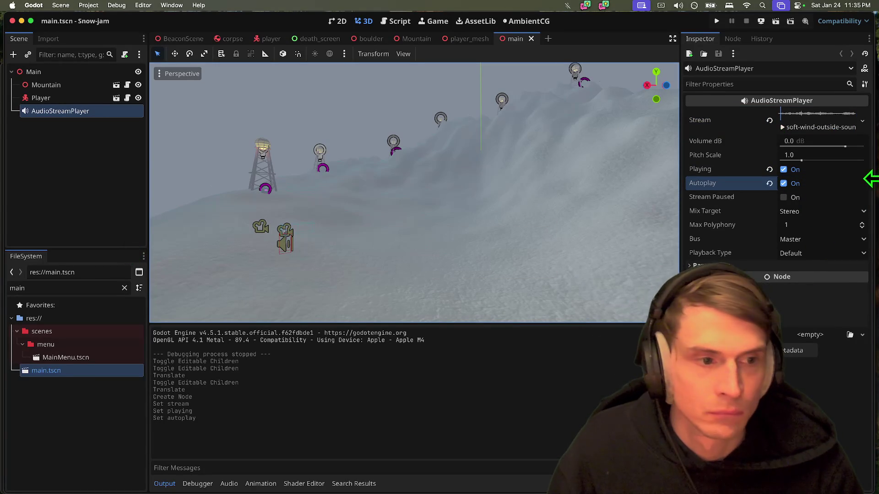
{"action": "left_click", "coordinate": [814, 169]}
{"action": "left_click", "coordinate": [91, 183]}
{"action": "key", "text": "super+s"}
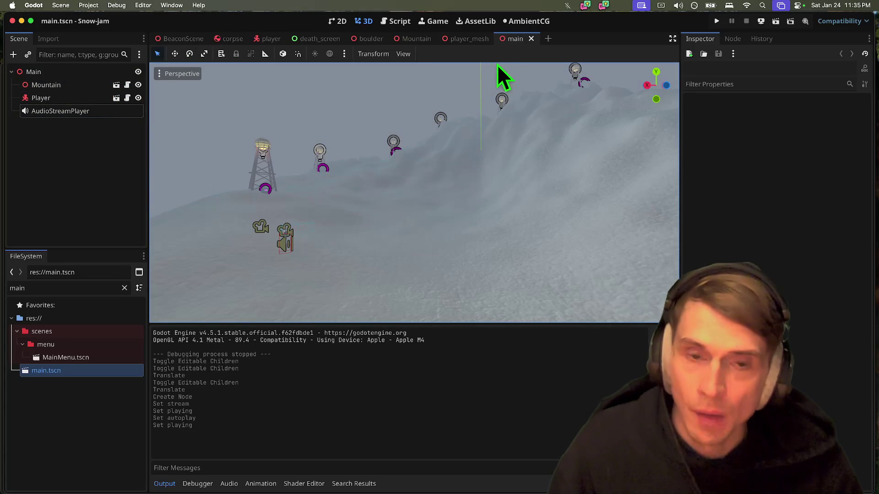
{"action": "left_click", "coordinate": [90, 82]}
Step: Cut the AudioStreamPlayer node, then undo the cut
{"action": "left_click", "coordinate": [90, 77]}
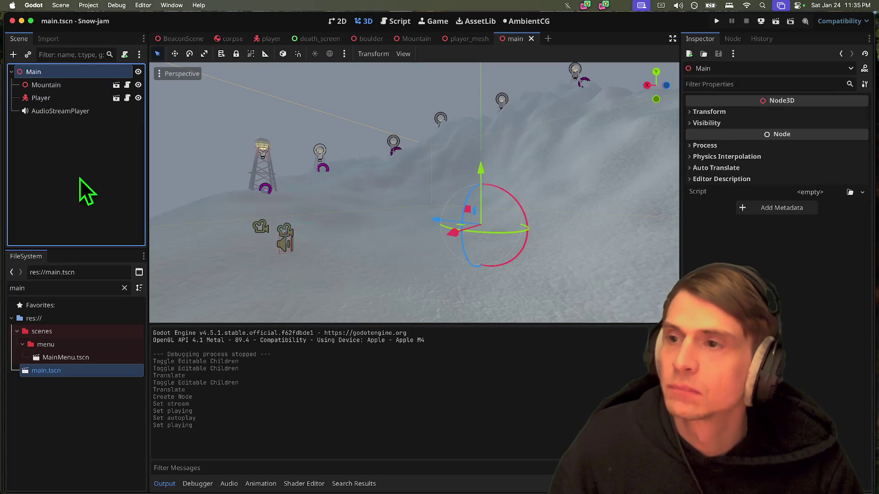
{"action": "left_click", "coordinate": [77, 114]}
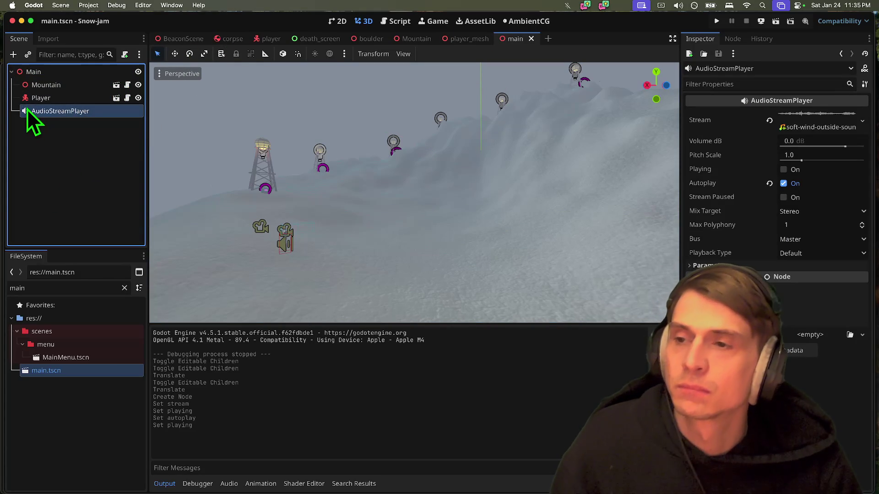
{"action": "right_click", "coordinate": [27, 109]}
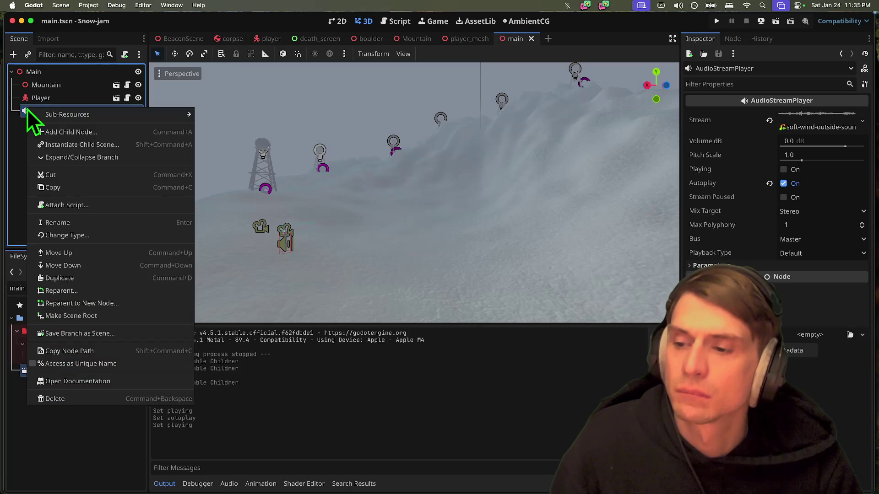
{"action": "left_click", "coordinate": [65, 177]}
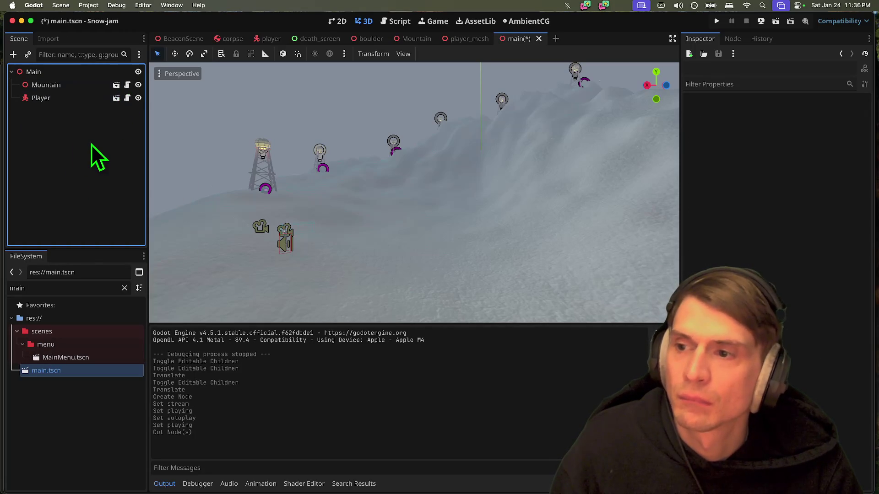
{"action": "key", "text": "super+z"}
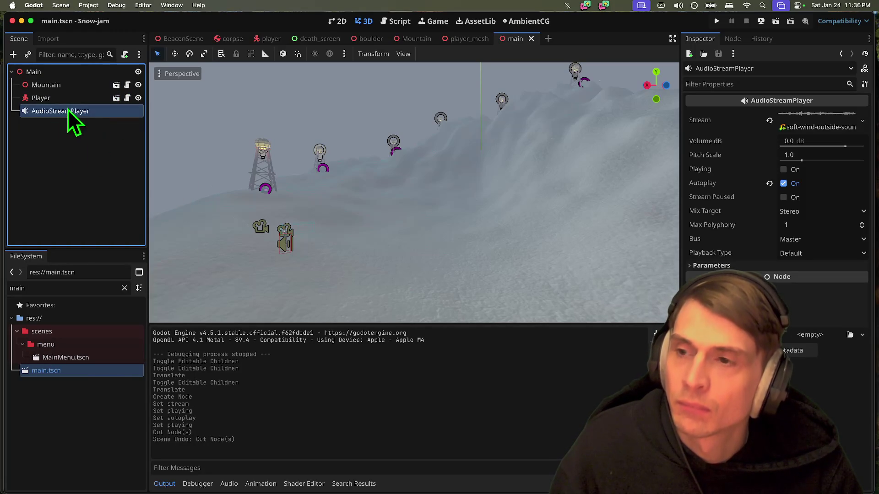
Step: Choose Attach Script from the Main node's context menu
{"action": "right_click", "coordinate": [67, 110]}
{"action": "left_click", "coordinate": [57, 183]}
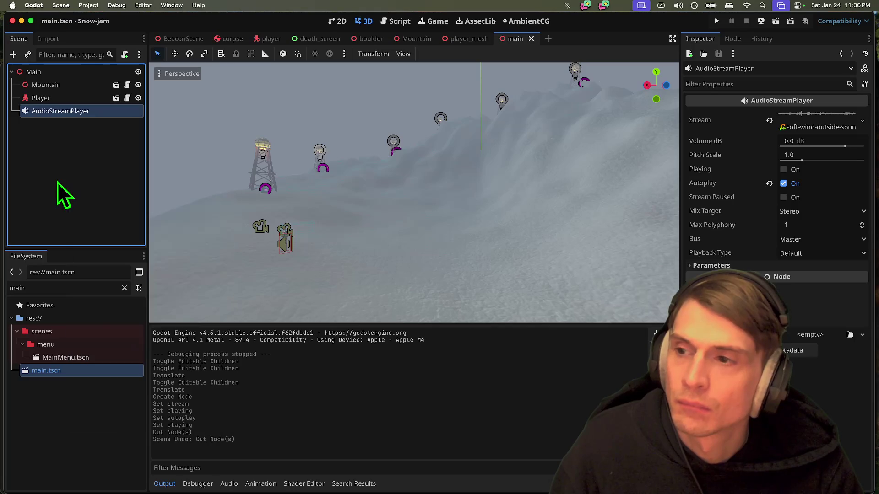
{"action": "right_click", "coordinate": [97, 72]}
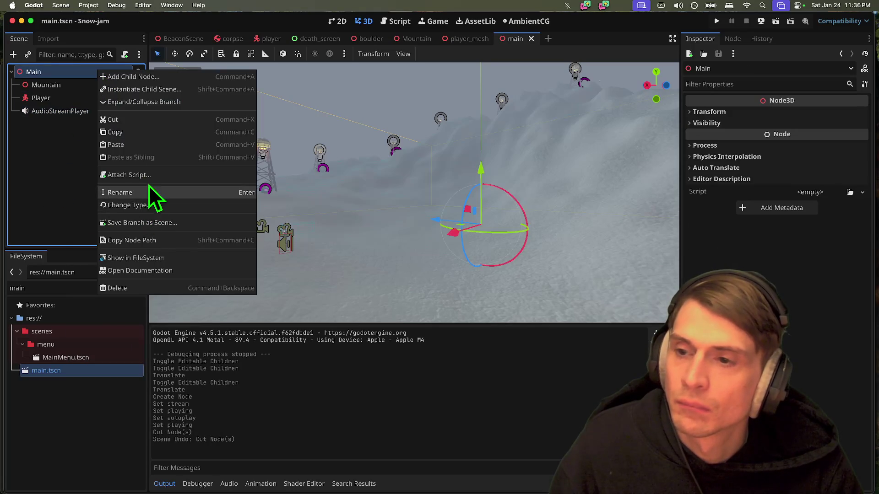
{"action": "left_click", "coordinate": [137, 175]}
Step: Create main.gd with defaults and delete the _process function and template comment
{"action": "key", "text": "Return"}
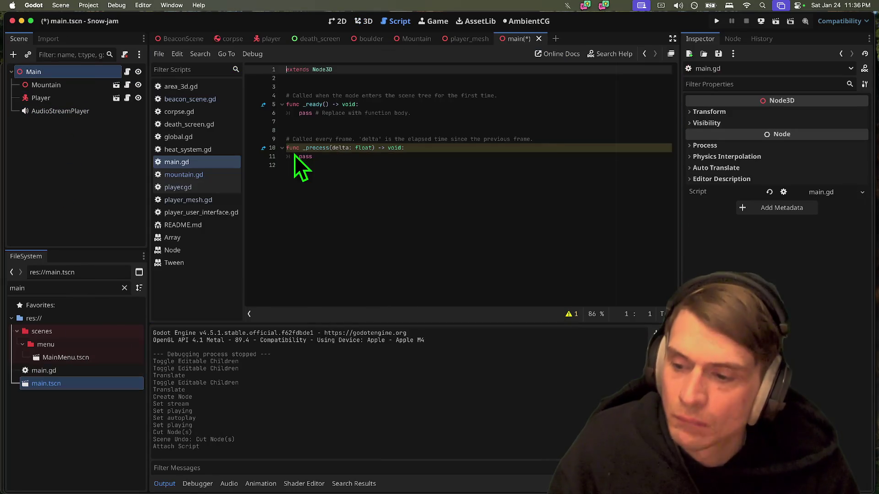
{"action": "left_click_drag", "start_coordinate": [516, 183], "coordinate": [338, 115]}
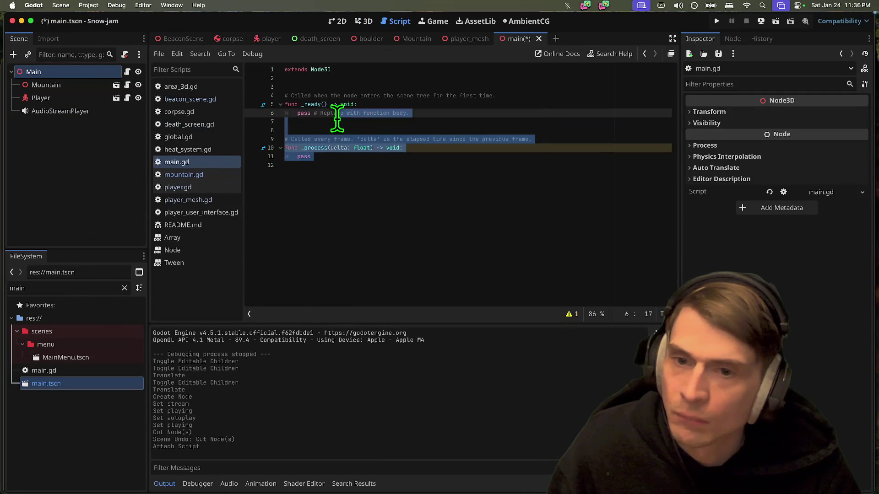
{"action": "key", "text": "BackSpace"}
{"action": "key", "text": "Up"}
{"action": "key", "text": "super+shift+k"}
{"action": "key", "text": "Return"}
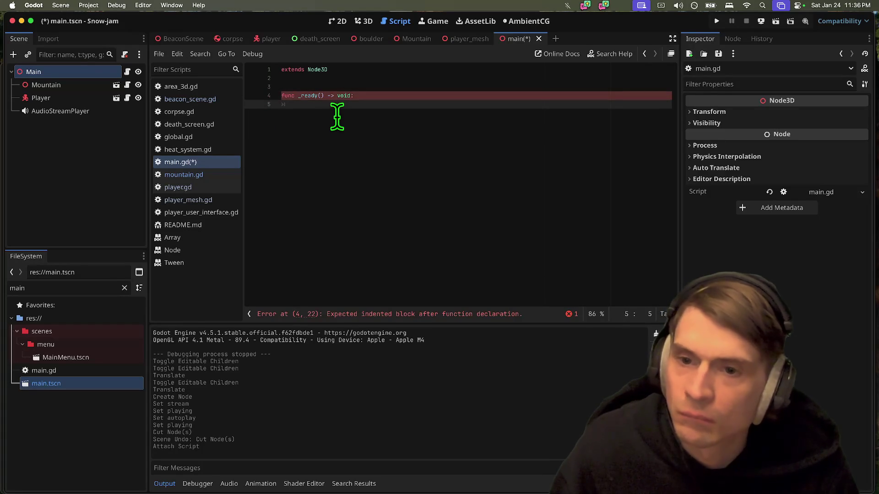
Step: Add $AudioStreamPlayer.play() inside _ready, then test-run the game and quit it
{"action": "left_click_drag", "start_coordinate": [100, 112], "coordinate": [447, 118]}
{"action": "key", "text": "BackSpace"}
{"action": "type", "text": ".play"}
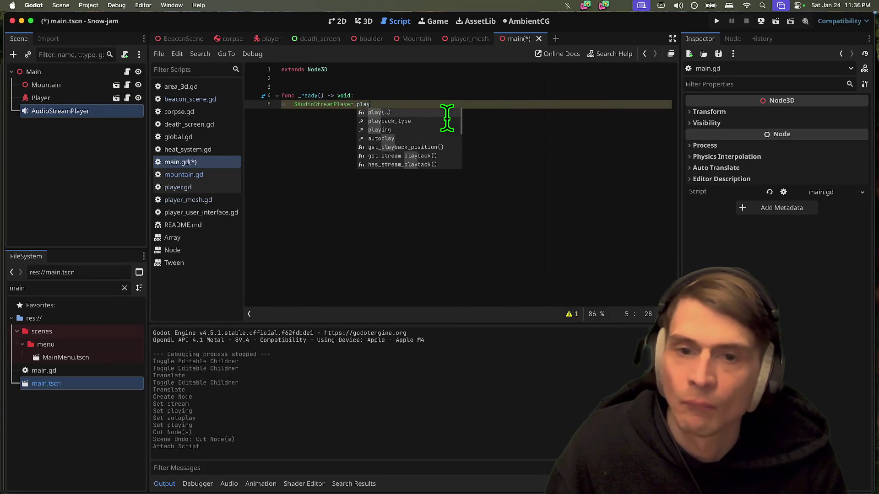
{"action": "key", "text": "Return"}
{"action": "key", "text": "super+b"}
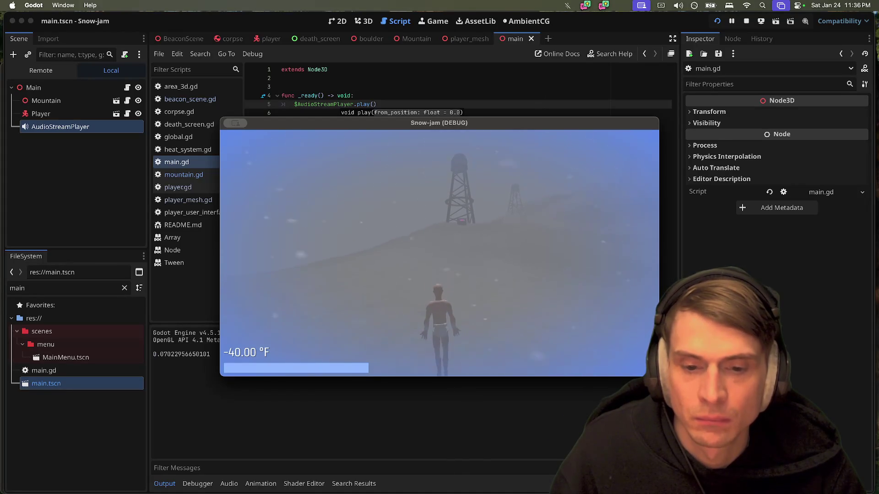
{"action": "key", "text": "super+q"}
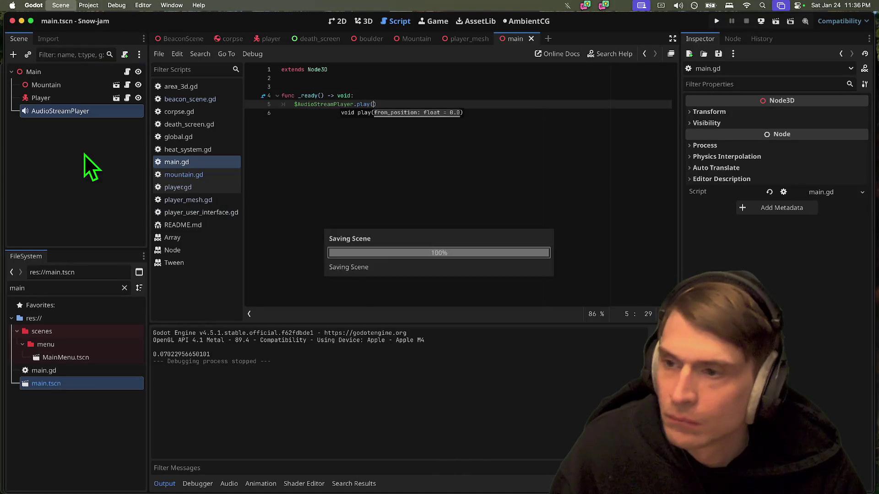
Step: Set the AudioStreamPlayer's pitch scale to 0.8 and volume to -5 dB, then run the game
{"action": "left_click", "coordinate": [81, 113]}
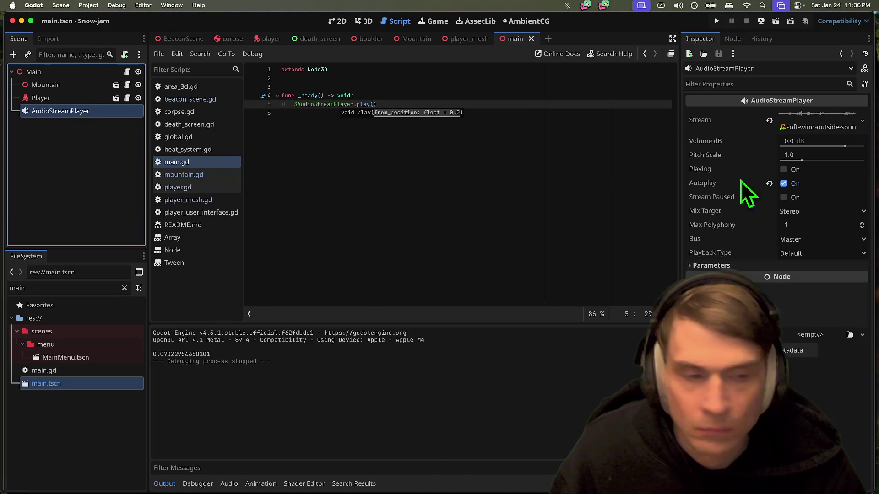
{"action": "left_click", "coordinate": [837, 152]}
{"action": "key", "text": "Tab"}
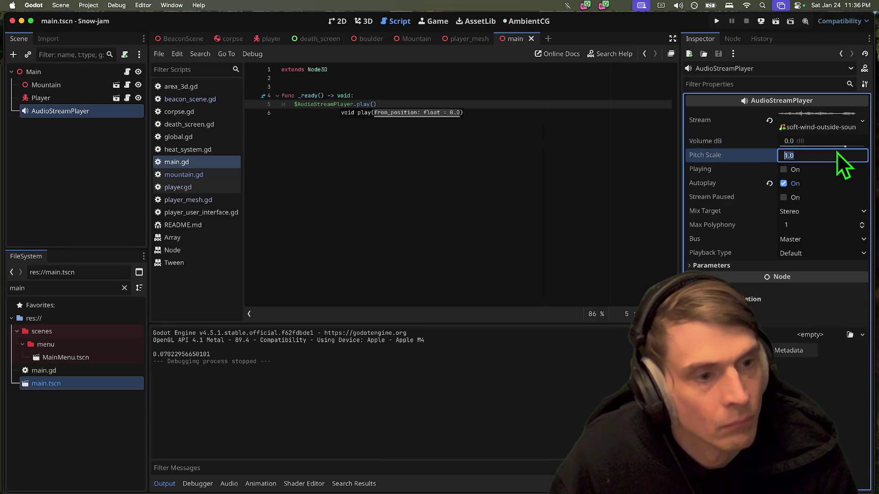
{"action": "type", "text": "0.8"}
{"action": "key", "text": "Return"}
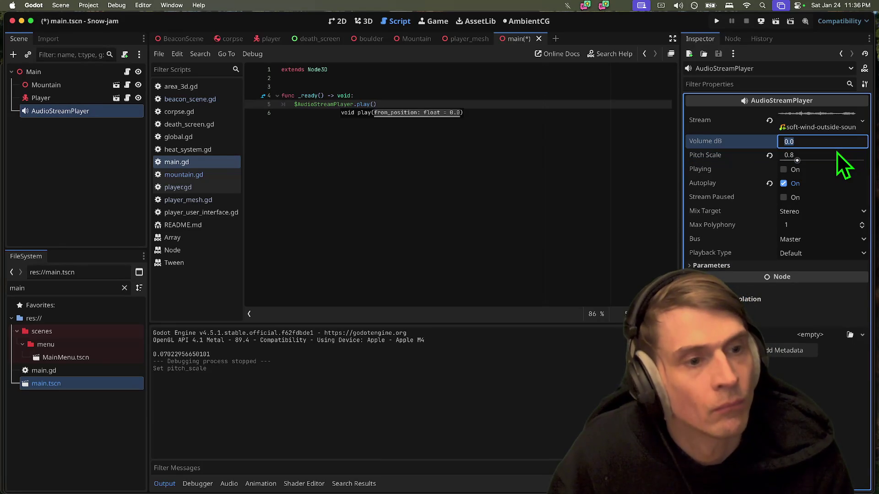
{"action": "type", "text": "0."}
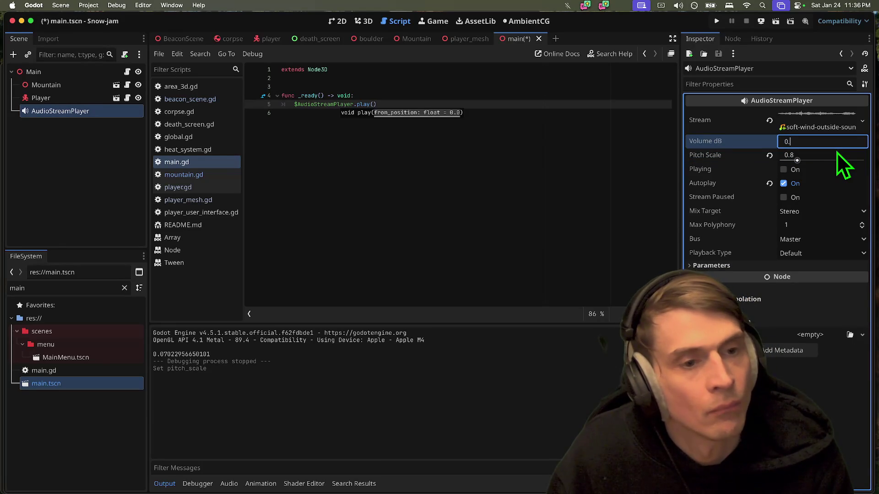
{"action": "key", "text": "Return"}
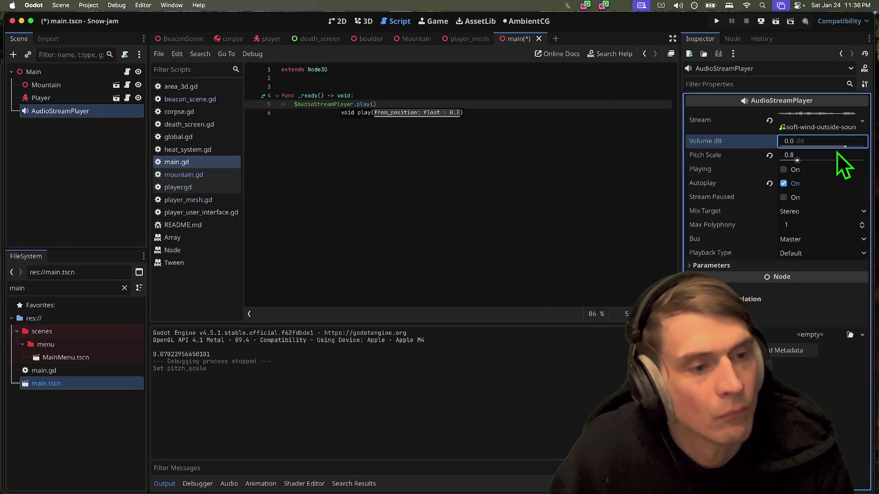
{"action": "key", "text": "Tab"}
{"action": "key", "text": "shift+Tab"}
{"action": "type", "text": "-5"}
{"action": "key", "text": "Return"}
{"action": "key", "text": "super+b"}
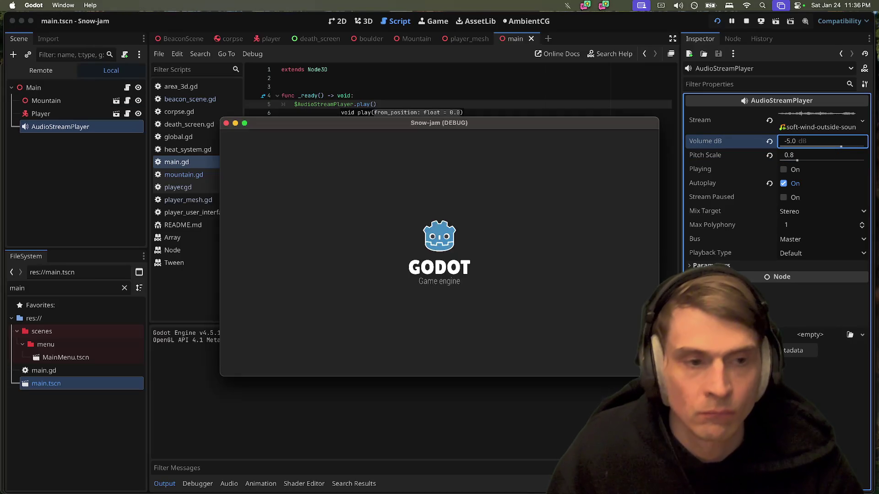
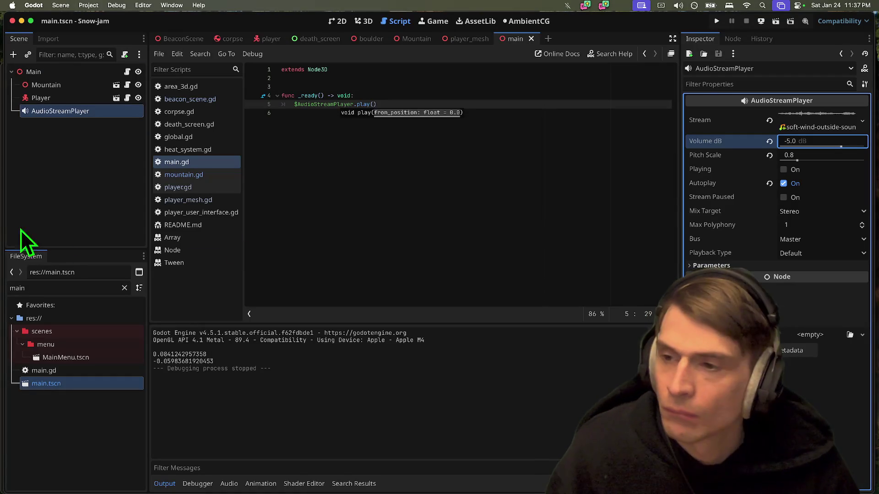
Step: Stop the running game and select the Player node in the scene tree
{"action": "left_click", "coordinate": [71, 162]}
{"action": "left_click", "coordinate": [71, 100]}
{"action": "left_click", "coordinate": [69, 112]}
{"action": "left_click", "coordinate": [91, 100]}
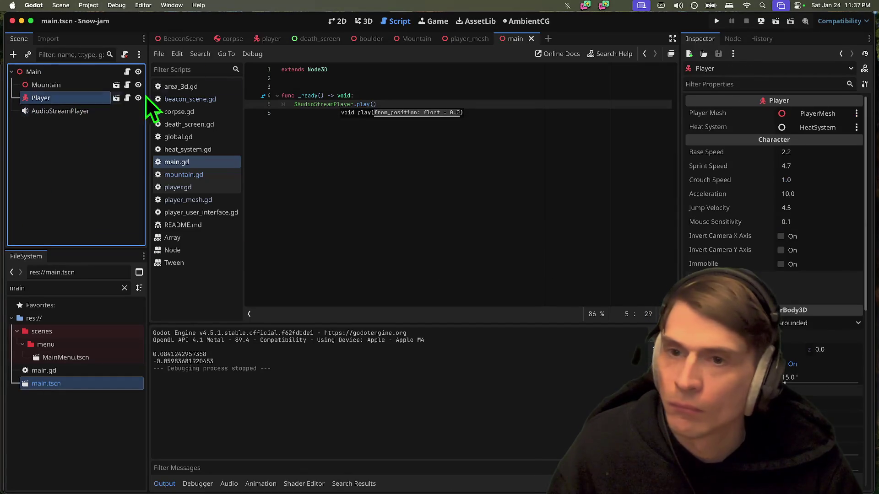
Step: In the 3D view, fly up the slope toward the beacons and select Mountain
{"action": "left_click", "coordinate": [369, 24]}
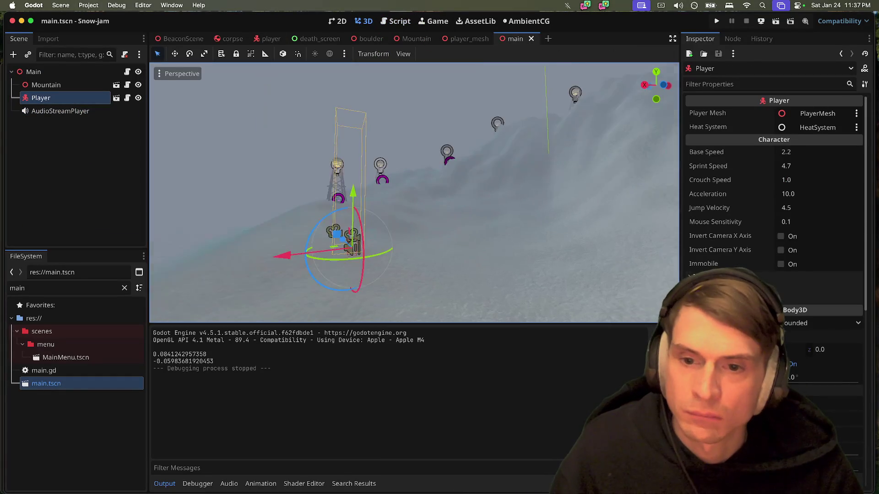
{"action": "key", "text": "w"}
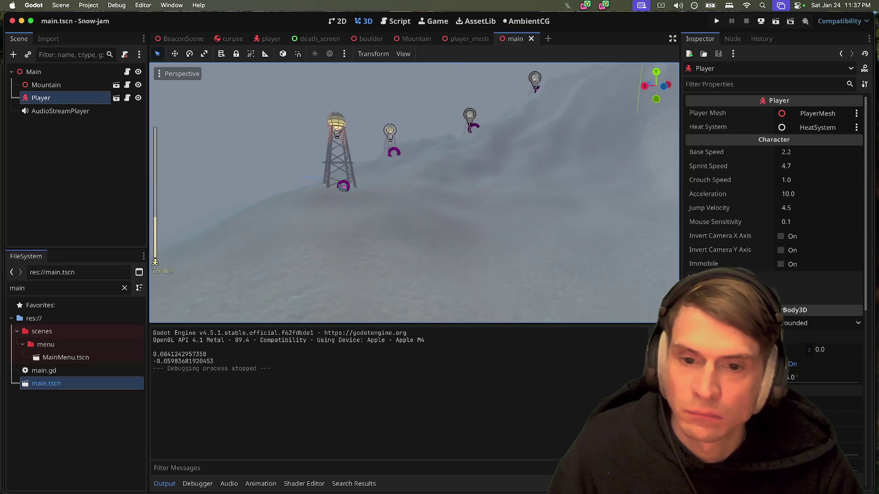
{"action": "key", "text": "w"}
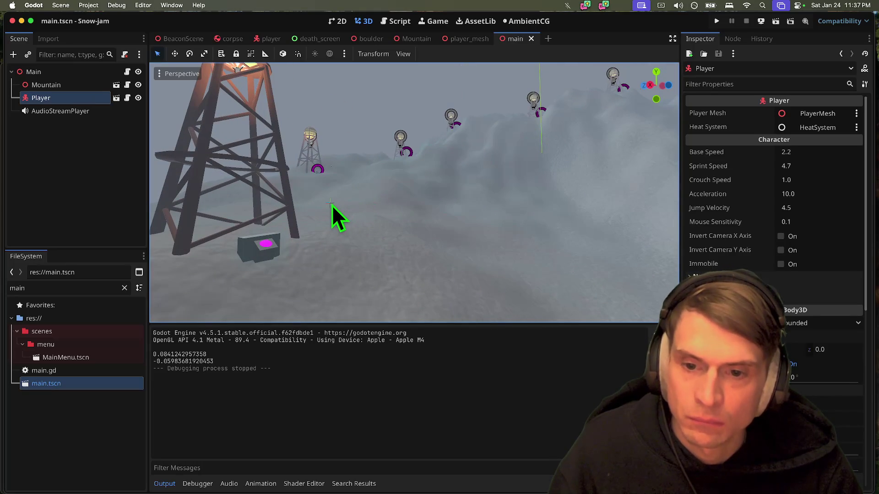
{"action": "left_click", "coordinate": [332, 205]}
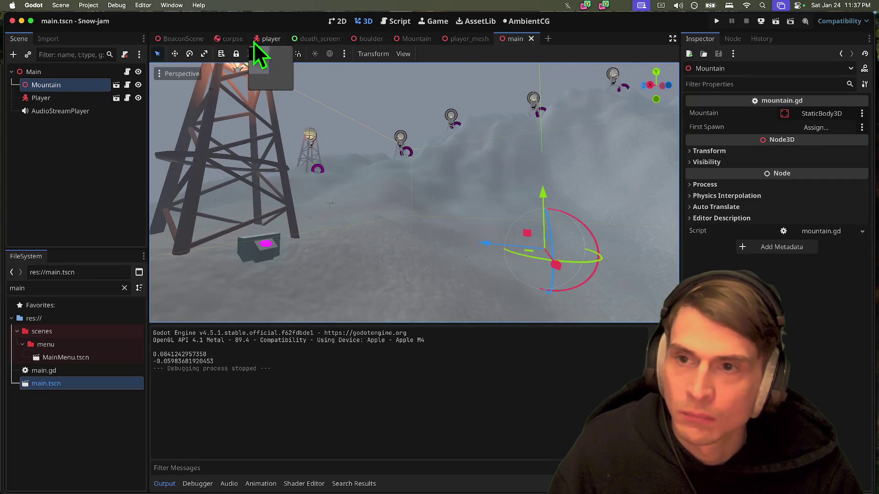
Step: Return to the script editor and open the player scene's script
{"action": "left_click", "coordinate": [397, 23]}
{"action": "left_click", "coordinate": [354, 143]}
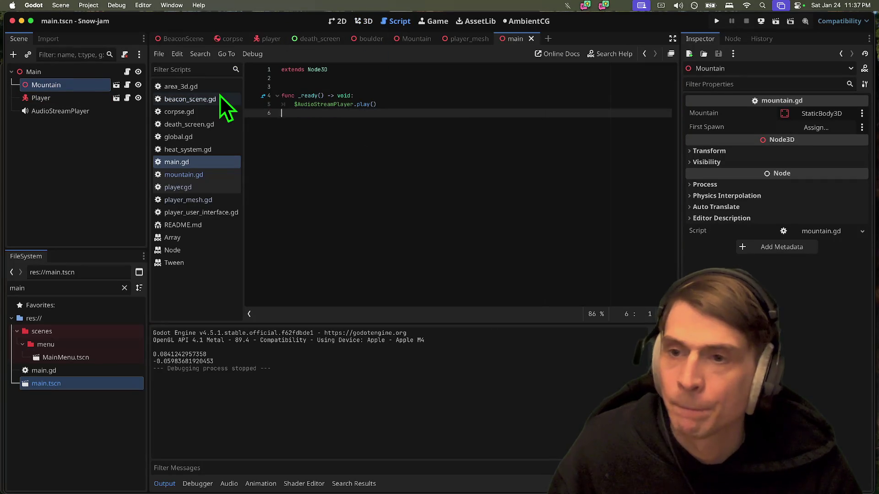
{"action": "left_click", "coordinate": [273, 39]}
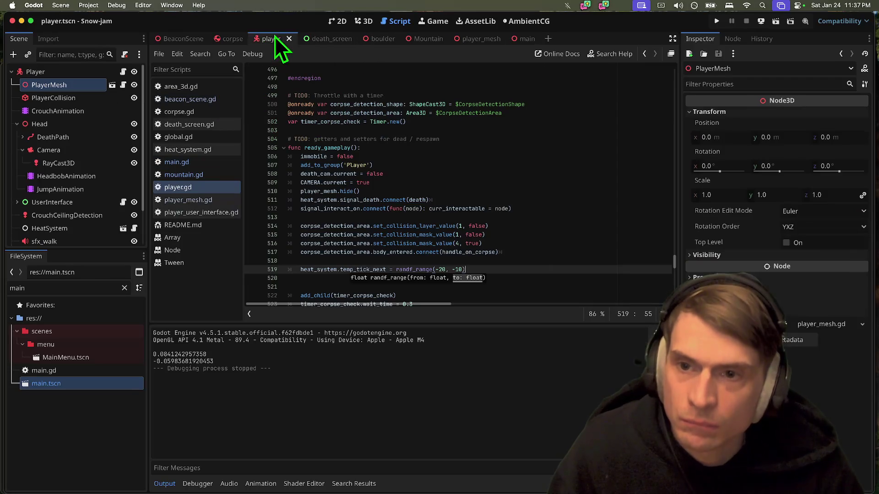
Step: Go from the end of player.gd to global.gd
{"action": "left_click", "coordinate": [122, 73]}
{"action": "left_click_drag", "start_coordinate": [673, 257], "coordinate": [674, 293]}
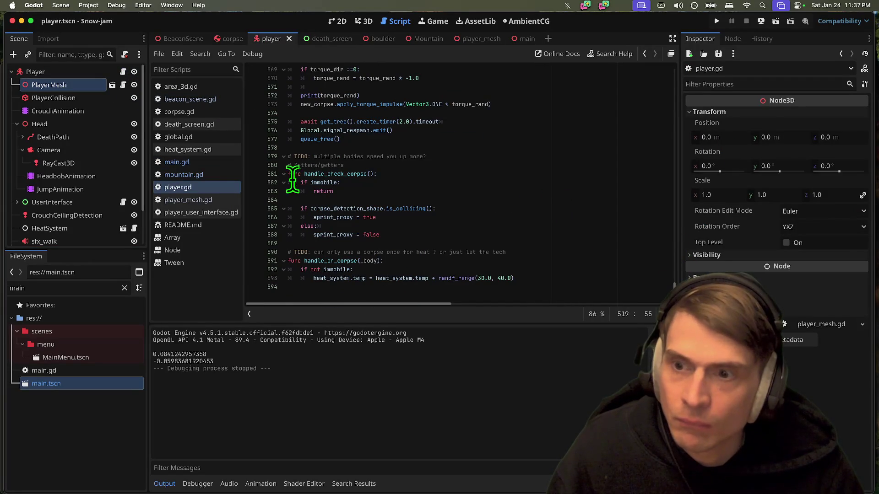
{"action": "left_click", "coordinate": [215, 137]}
{"action": "scroll", "coordinate": [437, 133], "scroll_direction": "up", "scroll_amount": 2}
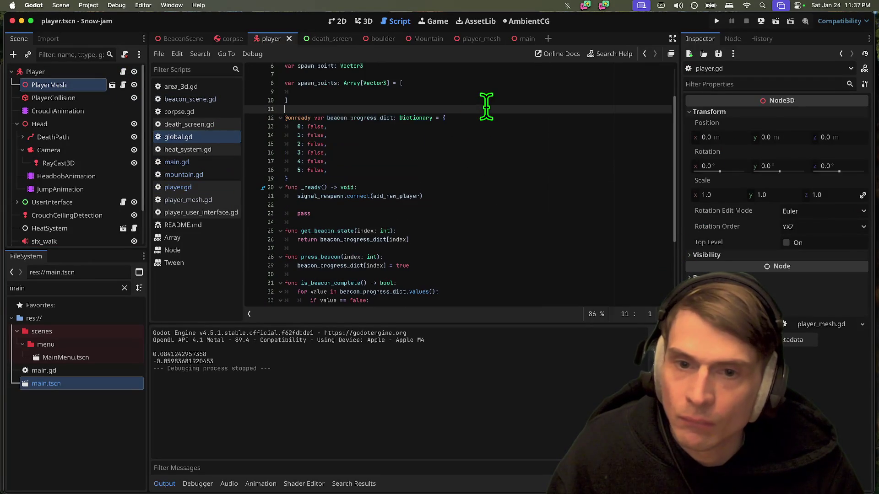
Step: Delete the empty line 22 and the blank line inside spawn_points, then save global.gd
{"action": "left_click", "coordinate": [461, 207]}
{"action": "key", "text": "BackSpace"}
{"action": "scroll", "coordinate": [461, 209], "scroll_direction": "down", "scroll_amount": 3}
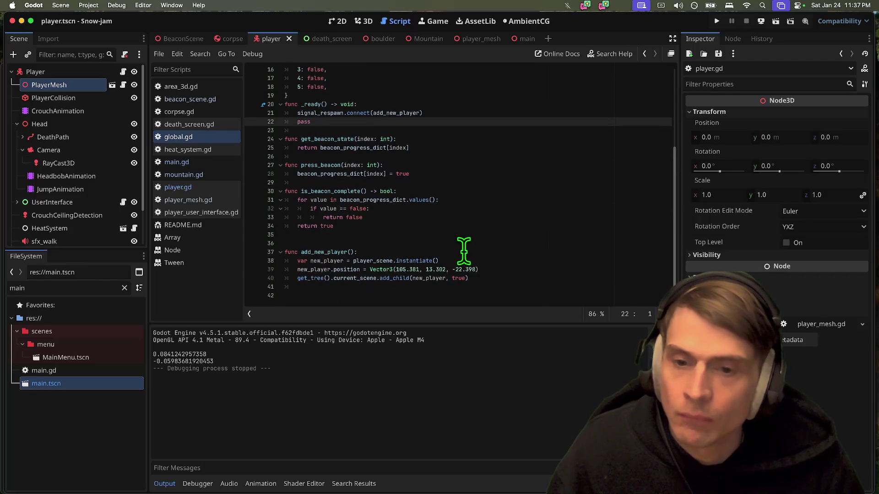
{"action": "left_click", "coordinate": [490, 300]}
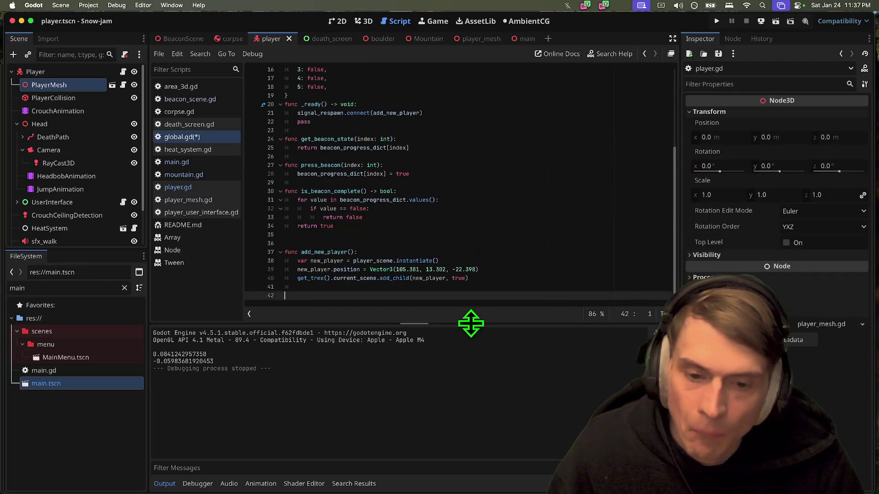
{"action": "left_click_drag", "start_coordinate": [472, 324], "coordinate": [461, 380]}
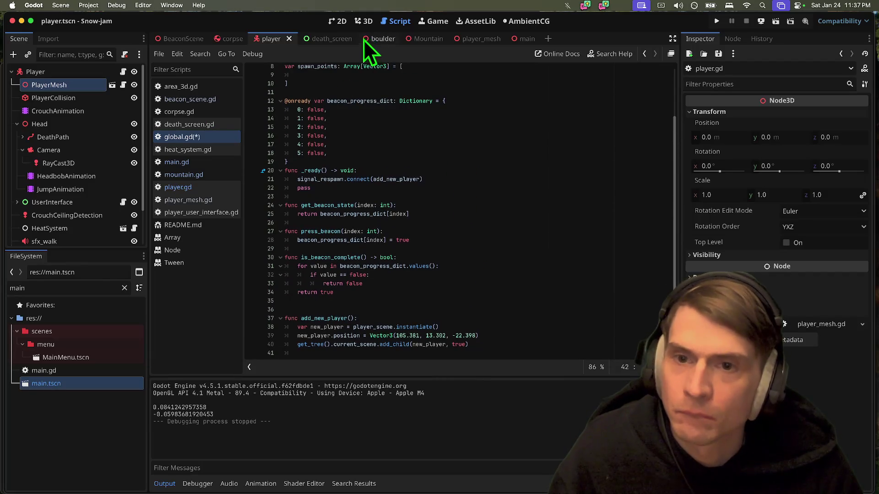
{"action": "scroll", "coordinate": [458, 192], "scroll_direction": "up", "scroll_amount": 3}
{"action": "left_click", "coordinate": [460, 138]}
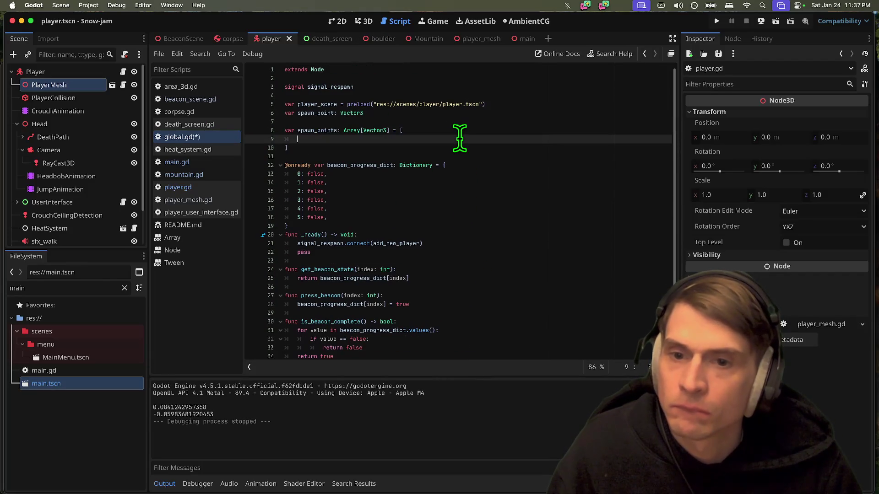
{"action": "key", "text": "BackSpace"}
{"action": "key", "text": "BackSpace"}
{"action": "key", "text": "super+s"}
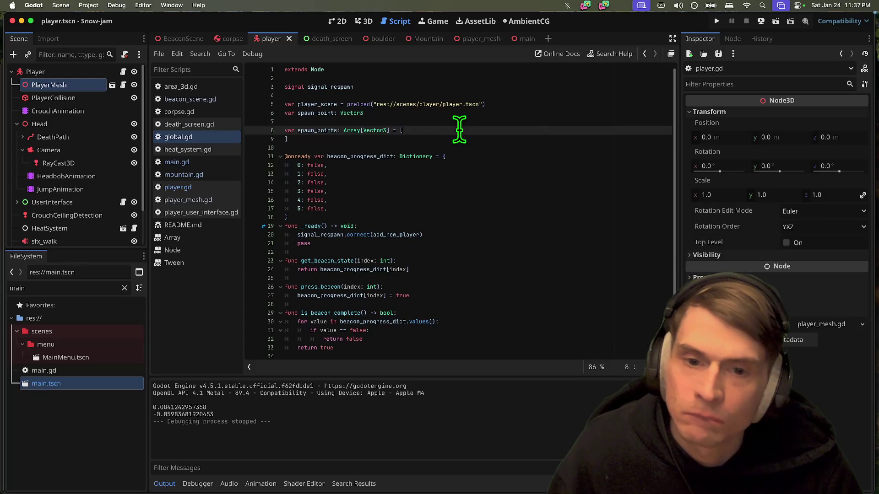
Step: Review where beacon_progress_dict, is_beacon_complete and get_beacon_state are used
{"action": "left_click", "coordinate": [354, 149]}
{"action": "double_click", "coordinate": [356, 154]}
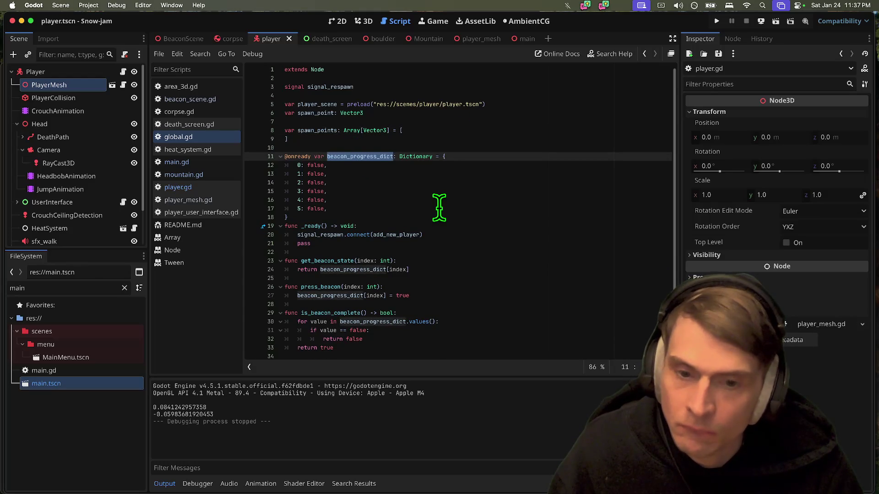
{"action": "scroll", "coordinate": [439, 208], "scroll_direction": "down", "scroll_amount": 2}
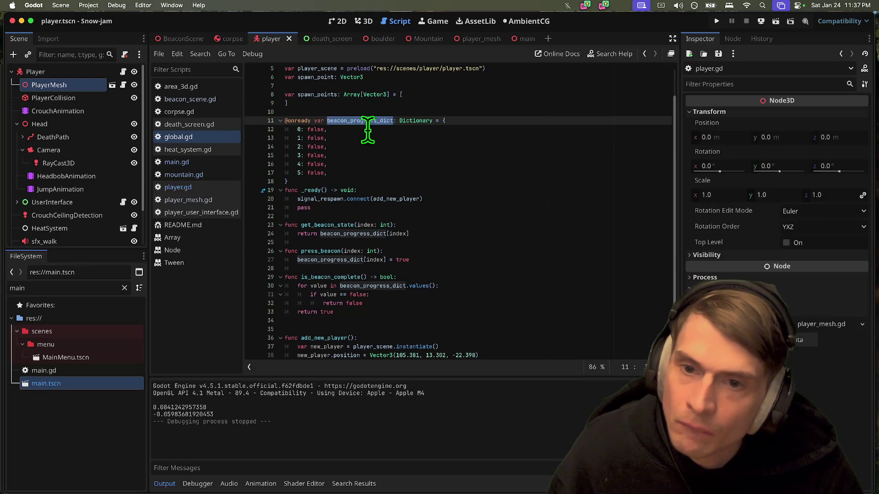
{"action": "scroll", "coordinate": [426, 309], "scroll_direction": "up", "scroll_amount": 2}
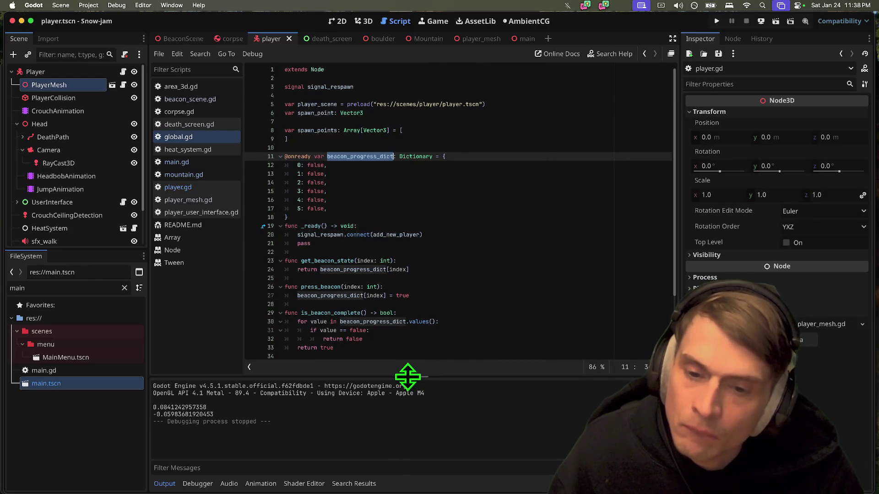
{"action": "double_click", "coordinate": [350, 313]}
{"action": "double_click", "coordinate": [339, 261]}
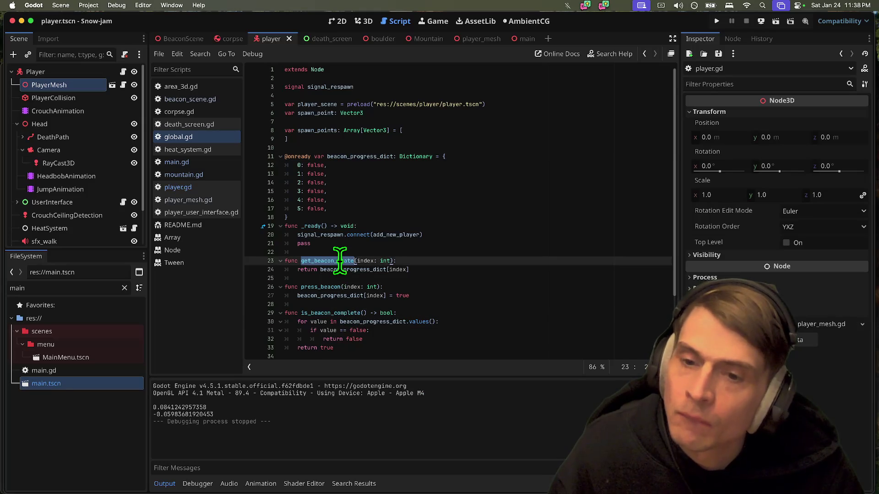
{"action": "double_click", "coordinate": [374, 157]}
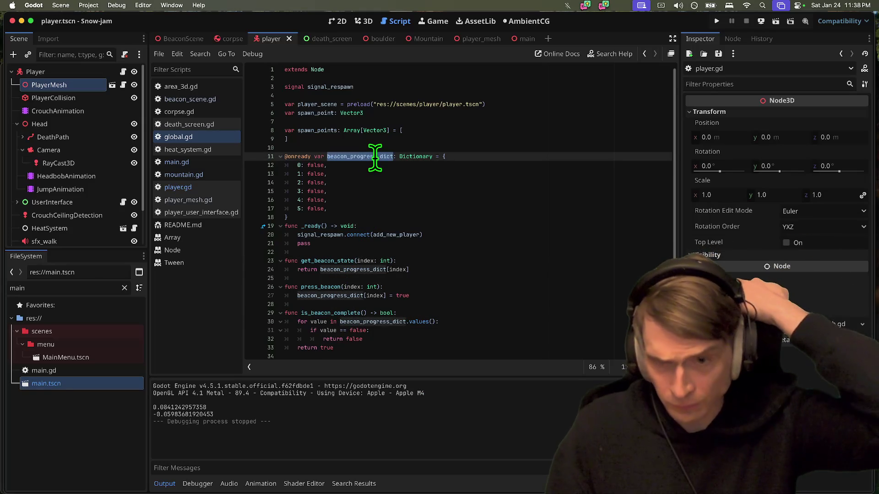
Step: Check how press_beacon uses beacon_progress_dict, then scroll to the script's end
{"action": "scroll", "coordinate": [401, 206], "scroll_direction": "down", "scroll_amount": 1}
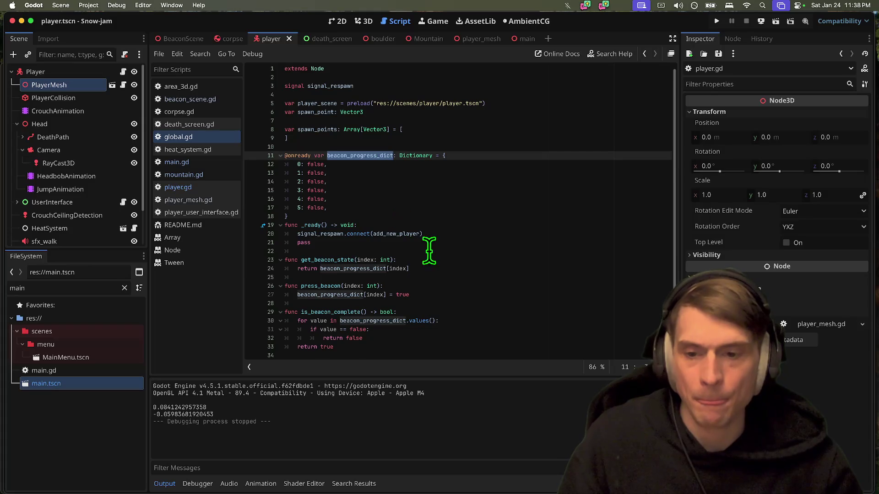
{"action": "left_click", "coordinate": [318, 286]}
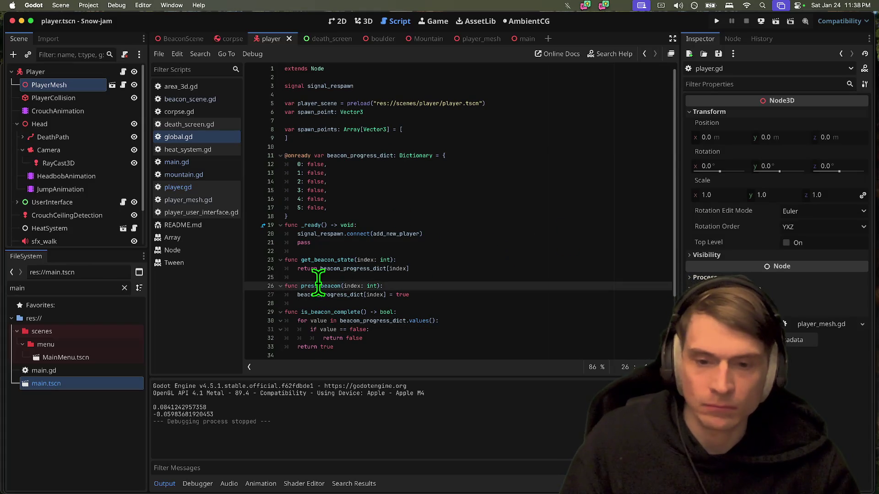
{"action": "double_click", "coordinate": [318, 294]}
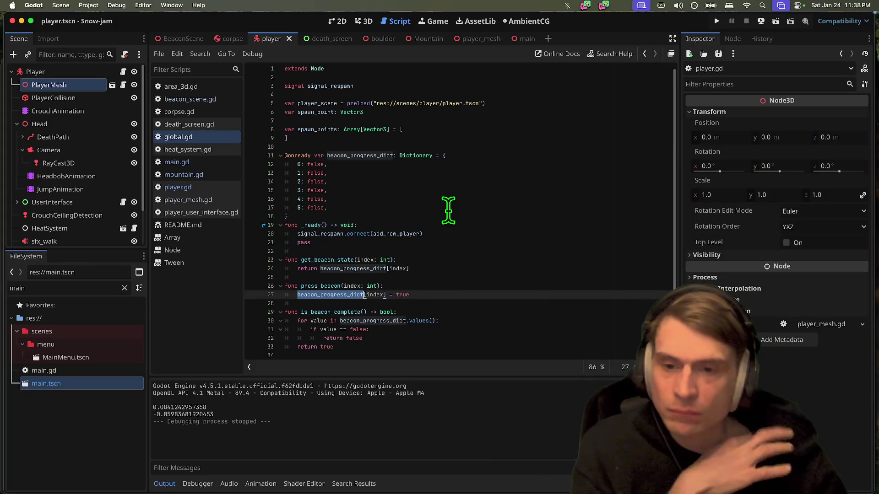
{"action": "double_click", "coordinate": [361, 156]}
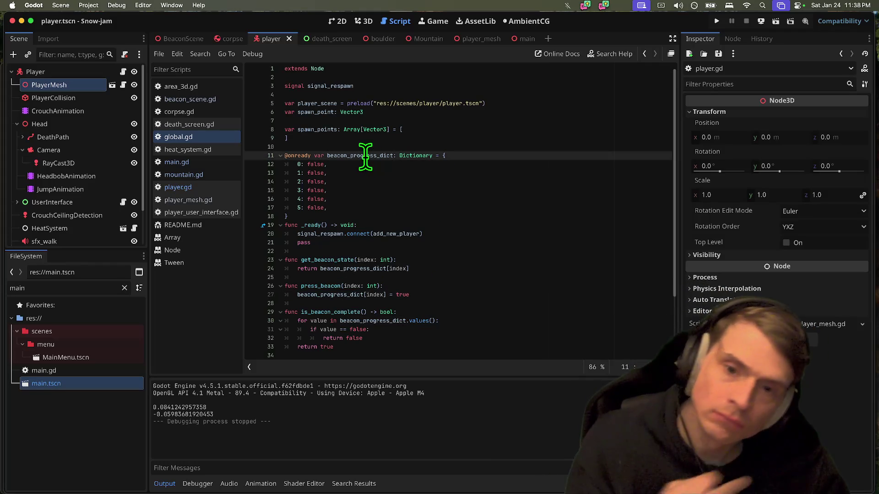
{"action": "scroll", "coordinate": [444, 350], "scroll_direction": "down", "scroll_amount": 2}
{"action": "scroll", "coordinate": [444, 350], "scroll_direction": "down", "scroll_amount": 2}
Step: Start a get_next_beacon() function above add_new_player with a beacon_progress_dict lookup
{"action": "left_click", "coordinate": [474, 295]}
{"action": "key", "text": "Return"}
{"action": "key", "text": "Return"}
{"action": "left_click", "coordinate": [475, 295]}
{"action": "type", "text": "fu"}
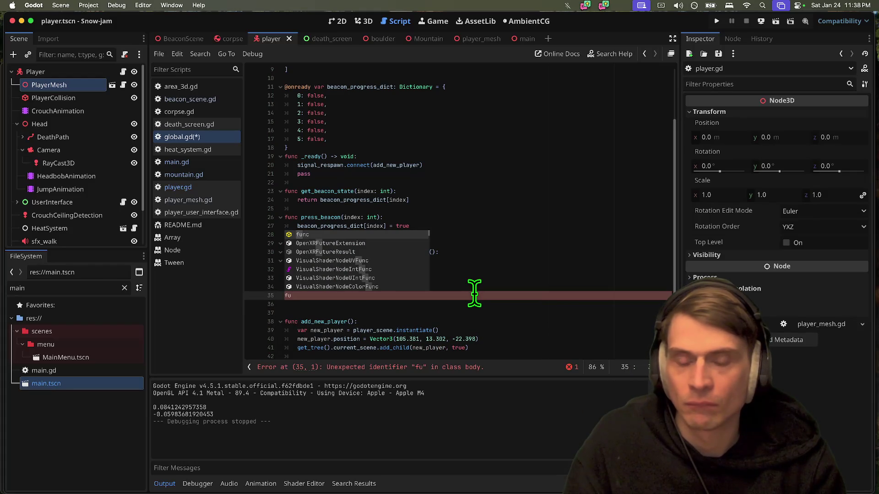
{"action": "key", "text": "Return"}
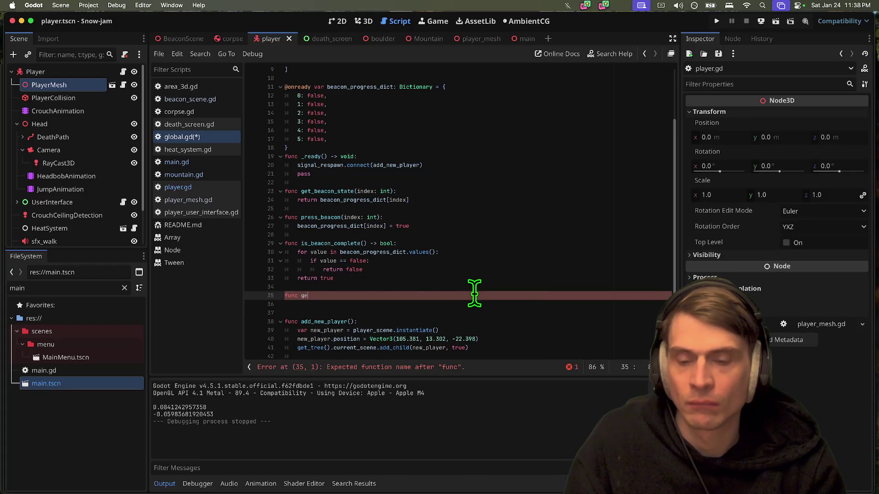
{"action": "type", "text": "t_next_be"}
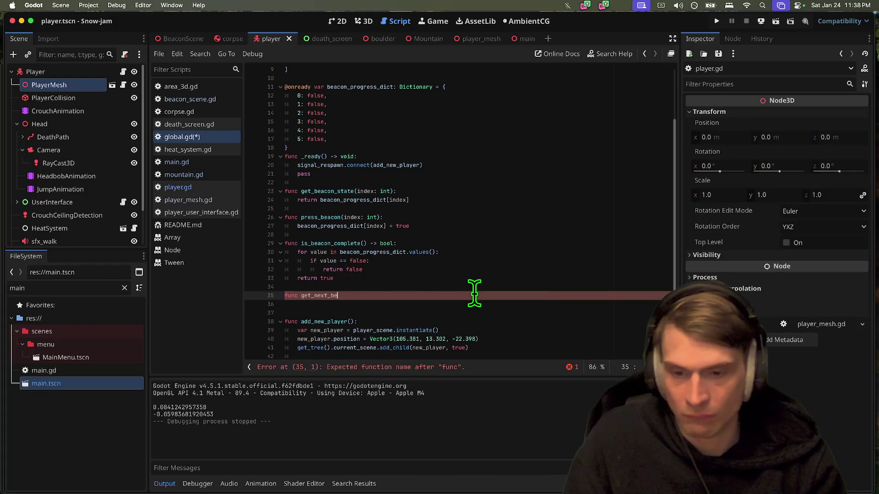
{"action": "type", "text": "acon():"}
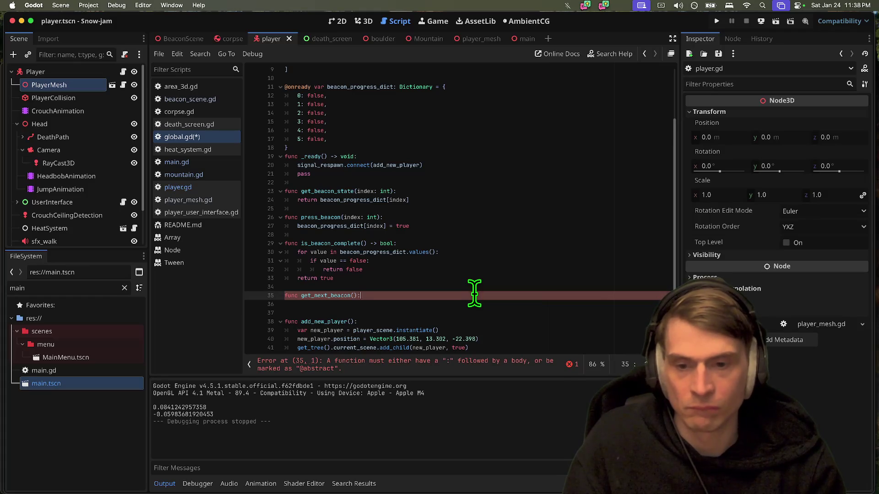
{"action": "key", "text": "Return"}
{"action": "type", "text": "beacon_progress_dict["}
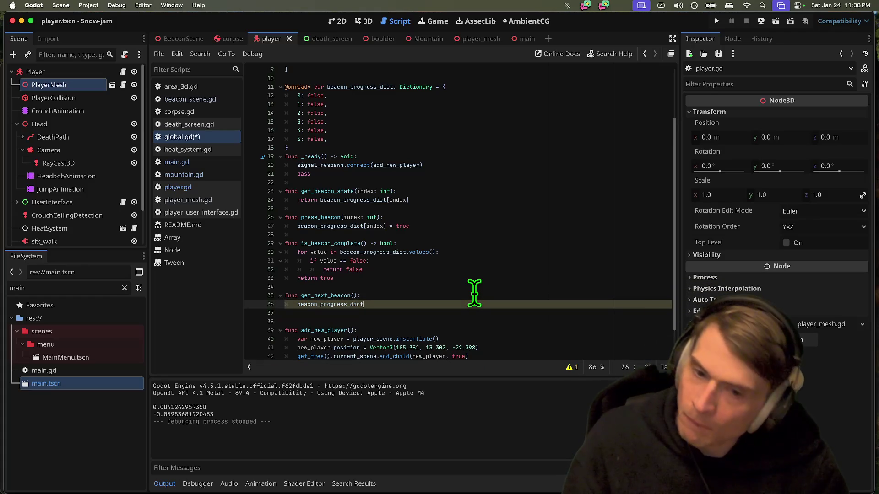
Step: Begin a for loop with loop variable beacon_index above the lookup line
{"action": "key", "text": "Up"}
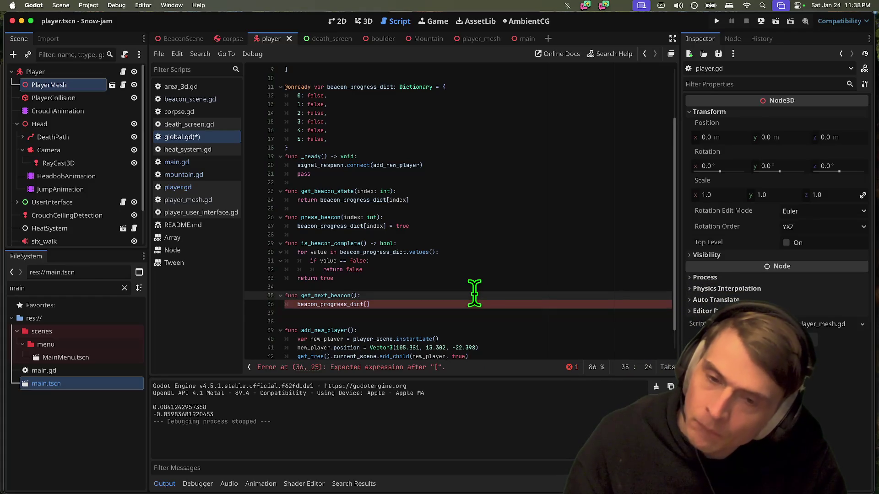
{"action": "key", "text": "Down"}
{"action": "key", "text": "Down"}
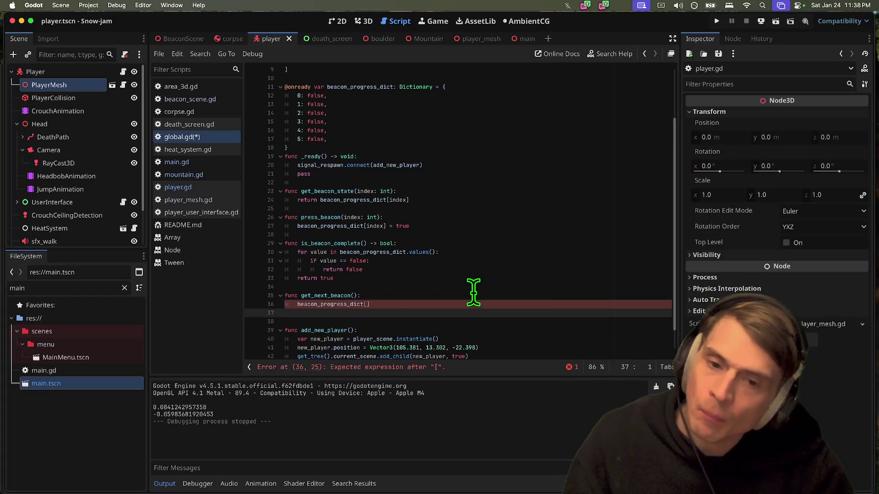
{"action": "key", "text": "Up"}
{"action": "key", "text": "super+shift+Return"}
{"action": "type", "text": "for"}
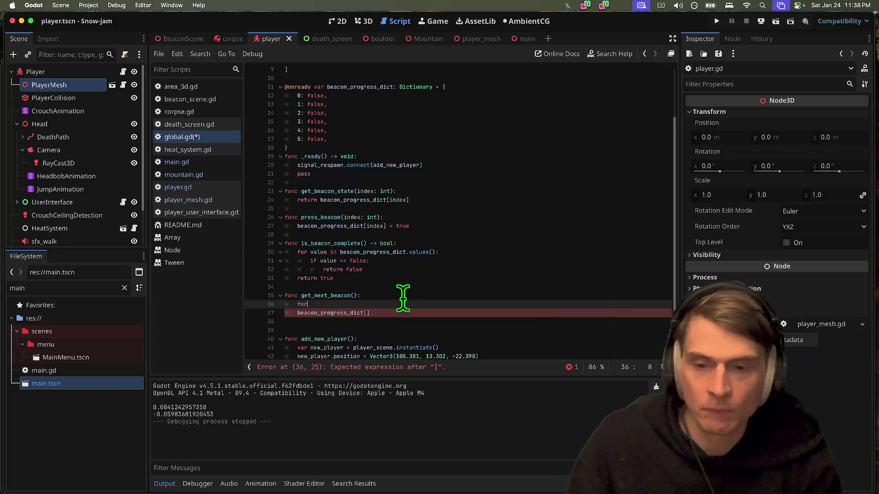
{"action": "type", "text": " val"}
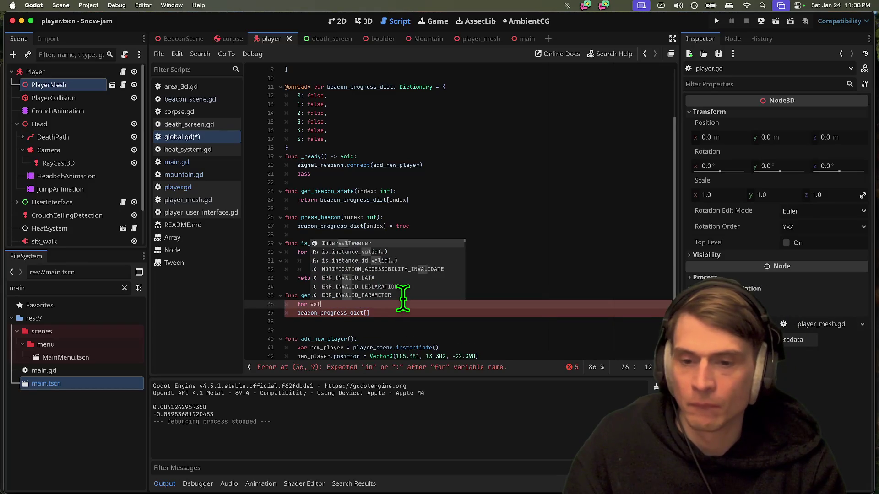
{"action": "type", "text": " in"}
{"action": "key", "text": "BackSpace"}
{"action": "key", "text": "BackSpace"}
{"action": "key", "text": "BackSpace"}
{"action": "key", "text": "BackSpace"}
{"action": "key", "text": "BackSpace"}
{"action": "key", "text": "BackSpace"}
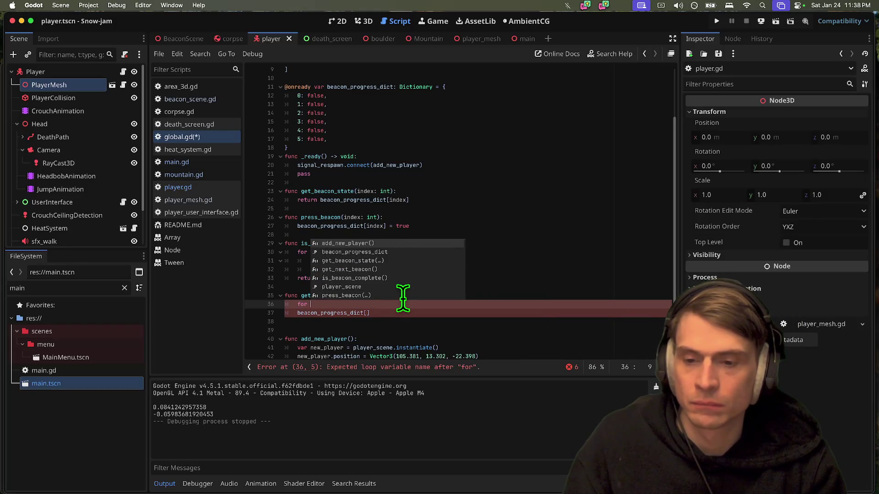
{"action": "type", "text": "beacon"}
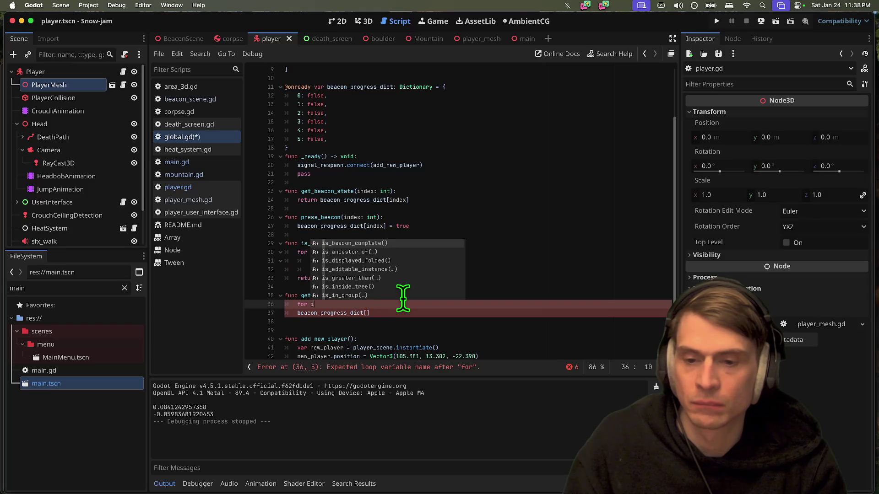
{"action": "key", "text": "BackSpace"}
{"action": "type", "text": "_index in beacon_progress_dict"}
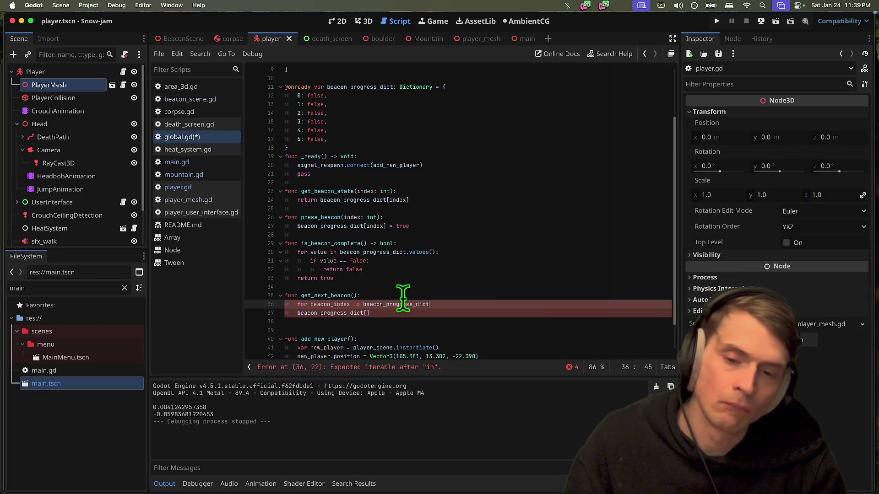
Step: Make the loop iterate over beacon_progress_dict.values() with an indented body
{"action": "key", "text": "Down"}
{"action": "key", "text": "super+shift+k"}
{"action": "key", "text": "Up"}
{"action": "key", "text": "End"}
{"action": "type", "text": ".va"}
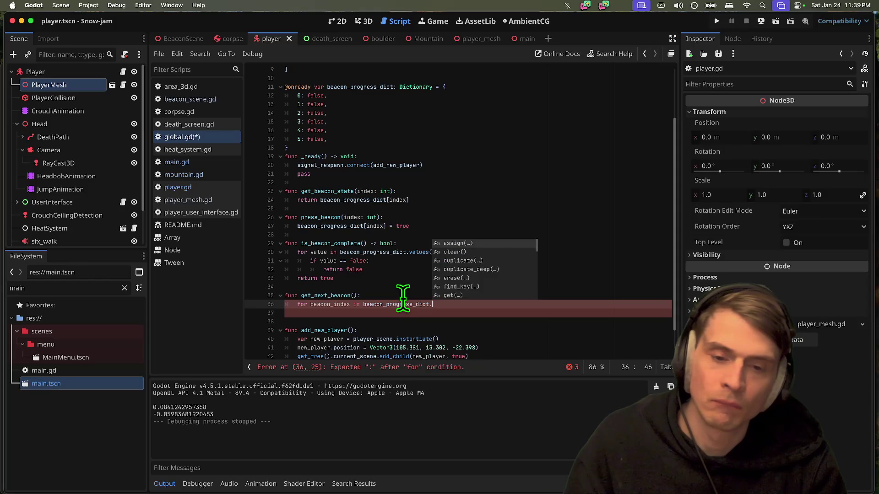
{"action": "key", "text": "Return"}
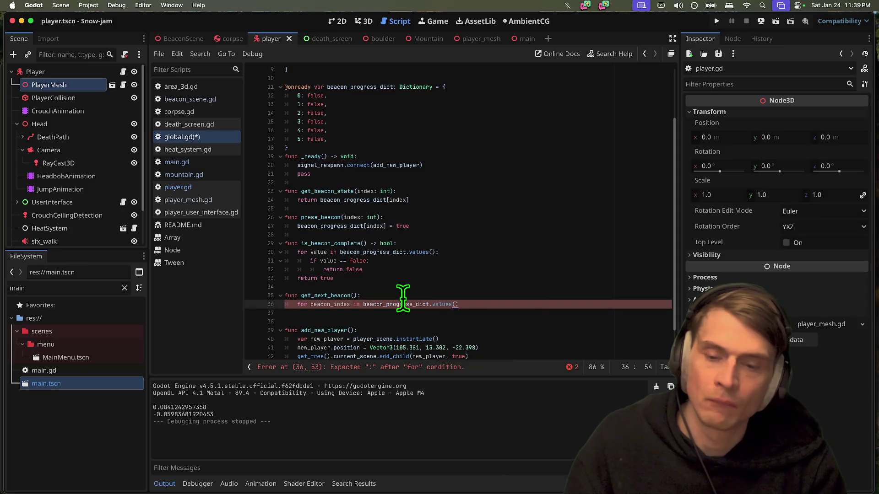
{"action": "type", "text": ":"}
{"action": "key", "text": "Return"}
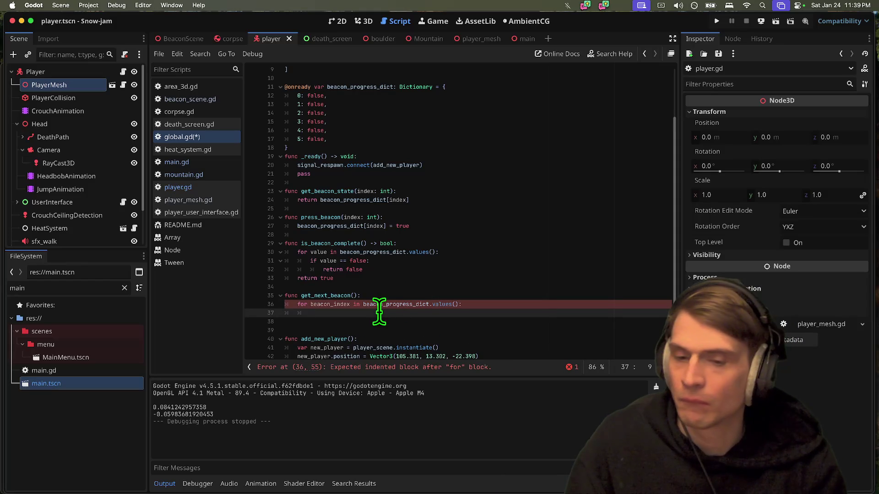
{"action": "type", "text": "if"}
Step: Switch the loop to iterate over beacon_progress_dict.keys() instead of values()
{"action": "double_click", "coordinate": [331, 304]}
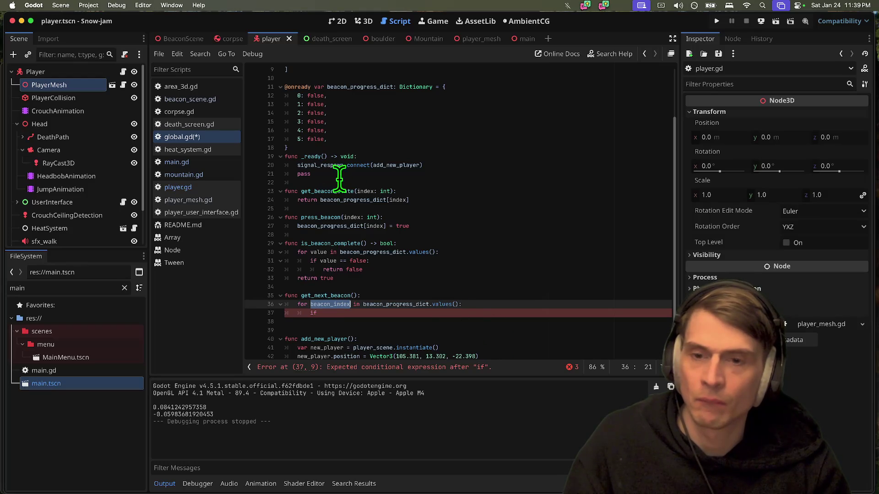
{"action": "left_click", "coordinate": [483, 313]}
{"action": "key", "text": "BackSpace"}
{"action": "key", "text": "BackSpace"}
{"action": "left_click_drag", "start_coordinate": [364, 305], "coordinate": [439, 306]}
{"action": "left_click", "coordinate": [492, 306]}
{"action": "key", "text": "super+z"}
{"action": "key", "text": "BackSpace"}
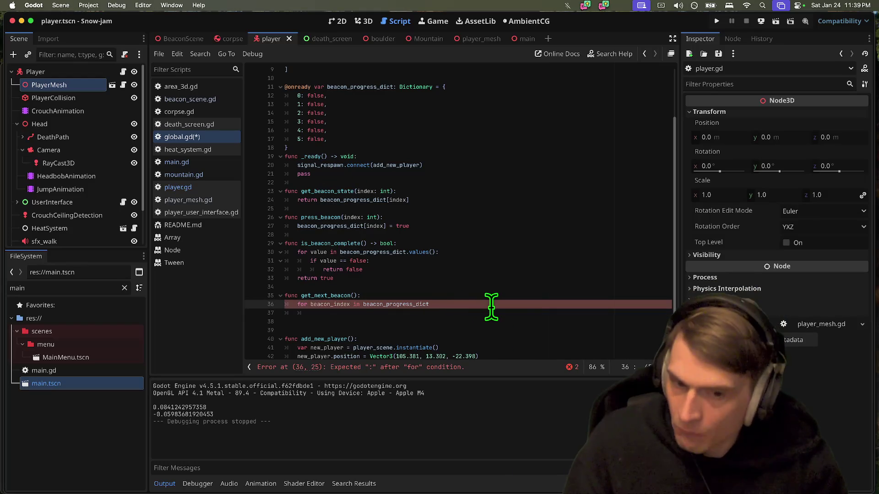
{"action": "type", "text": ".k"}
{"action": "key", "text": "Return"}
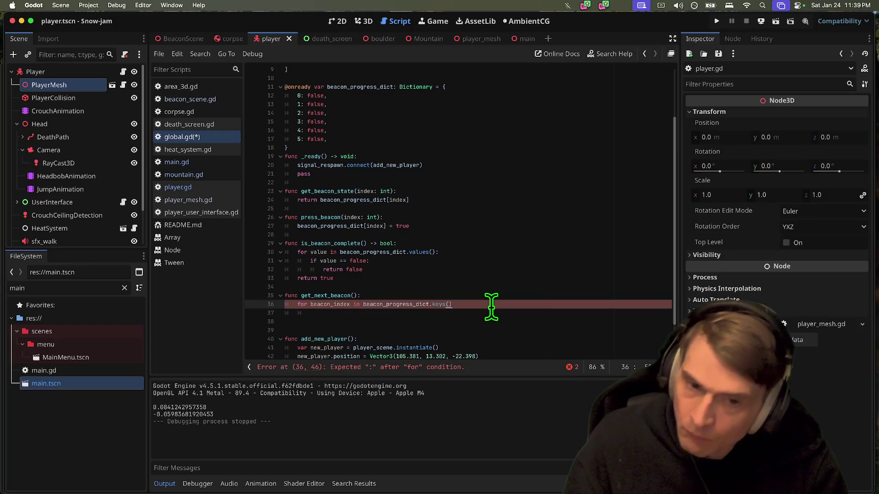
{"action": "type", "text": ":"}
{"action": "key", "text": "Return"}
{"action": "type", "text": "if"}
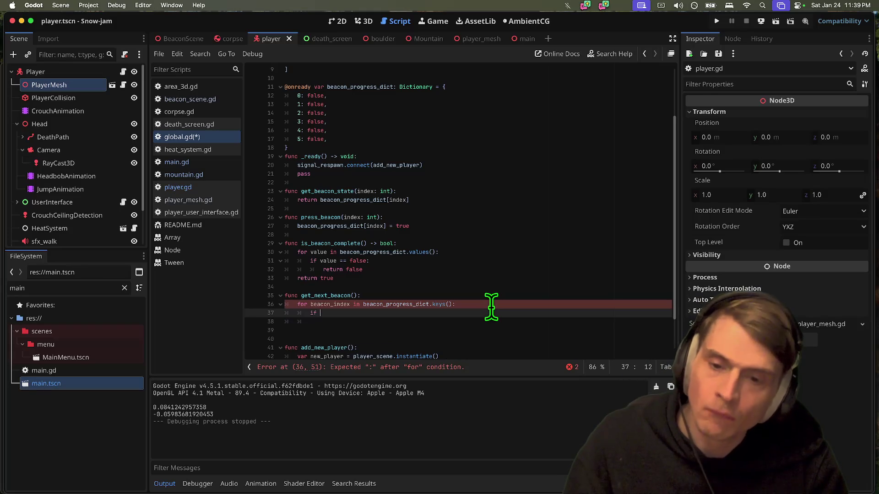
Step: Add 'if beacon_progress_dict[beacon_index] == false:' with a return inside the loop
{"action": "double_click", "coordinate": [401, 304]}
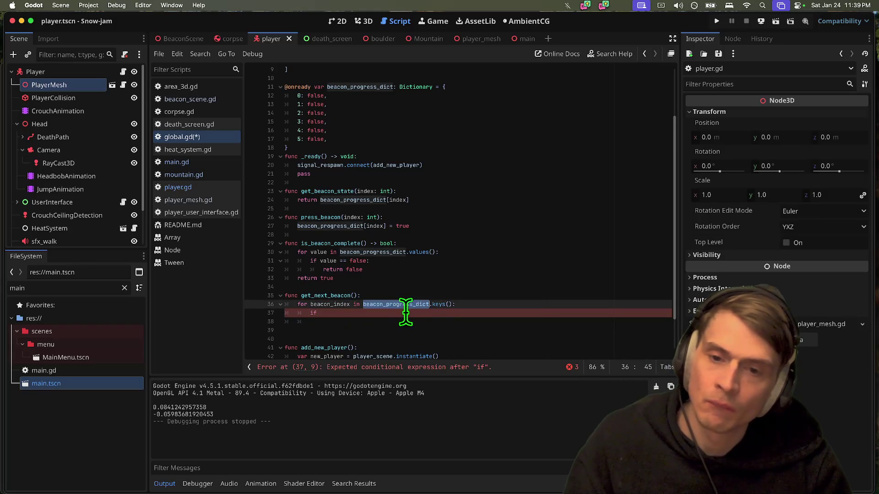
{"action": "left_click", "coordinate": [405, 313]}
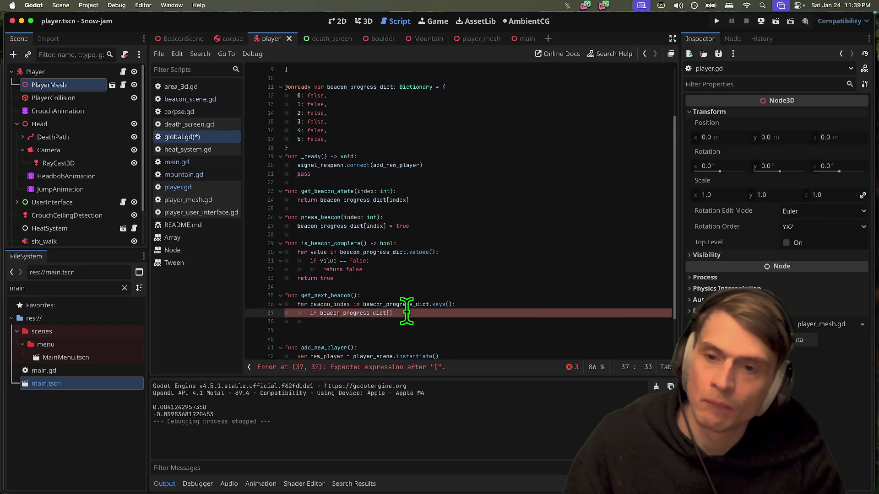
{"action": "right_click", "coordinate": [407, 313]}
{"action": "key", "text": "Escape"}
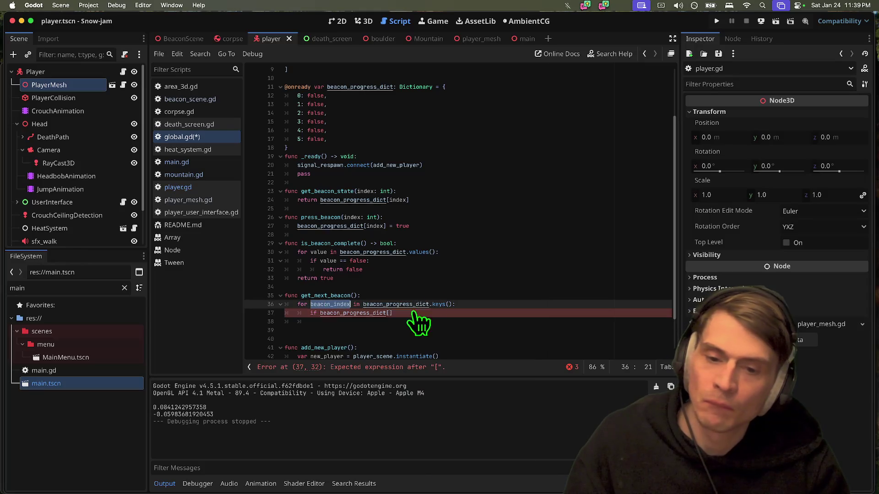
{"action": "left_click", "coordinate": [438, 312]}
{"action": "type", "text": "beacon_index] == false"}
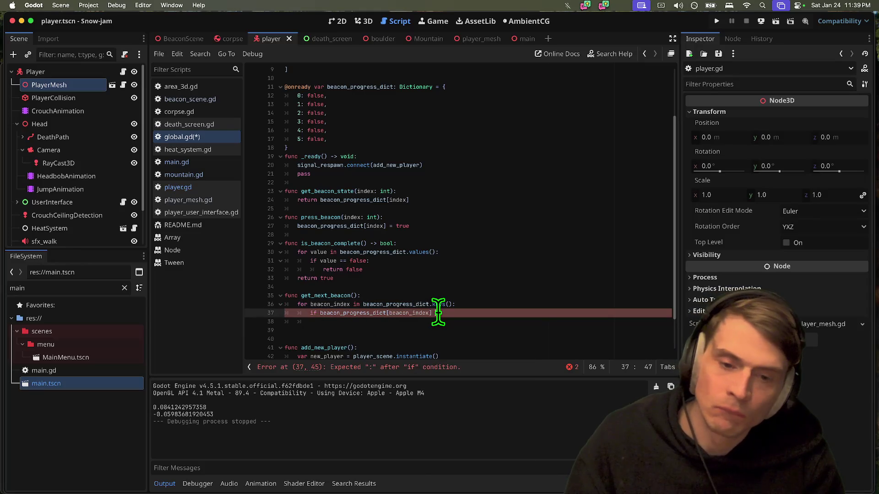
{"action": "type", "text": ":"}
{"action": "key", "text": "Return"}
{"action": "type", "text": "return"}
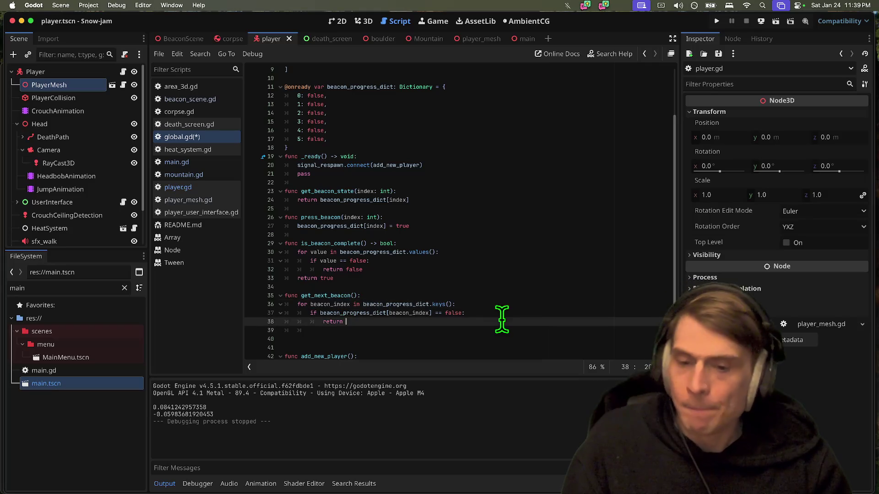
{"action": "scroll", "coordinate": [491, 304], "scroll_direction": "up", "scroll_amount": 3}
{"action": "left_click", "coordinate": [519, 117]}
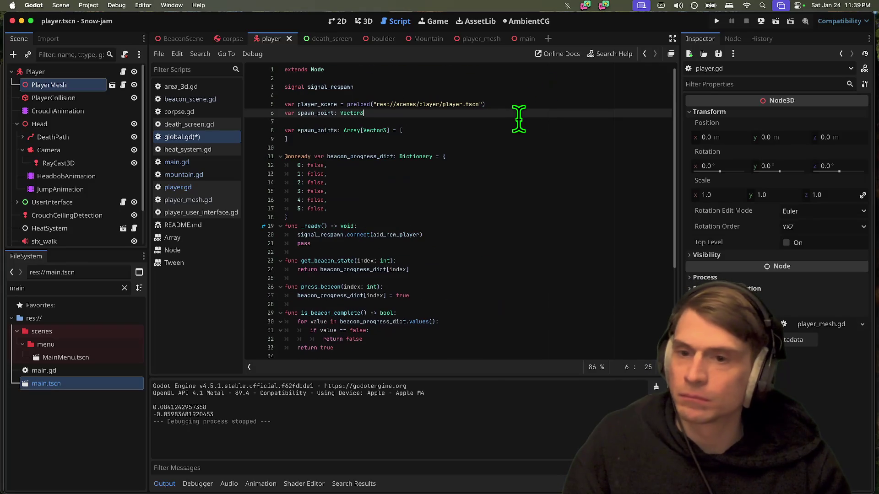
Step: Start a var line in global.gd, then add class_name Mountain to mountain.gd and save
{"action": "key", "text": "Return"}
{"action": "key", "text": "Return"}
{"action": "type", "text": "var mountain"}
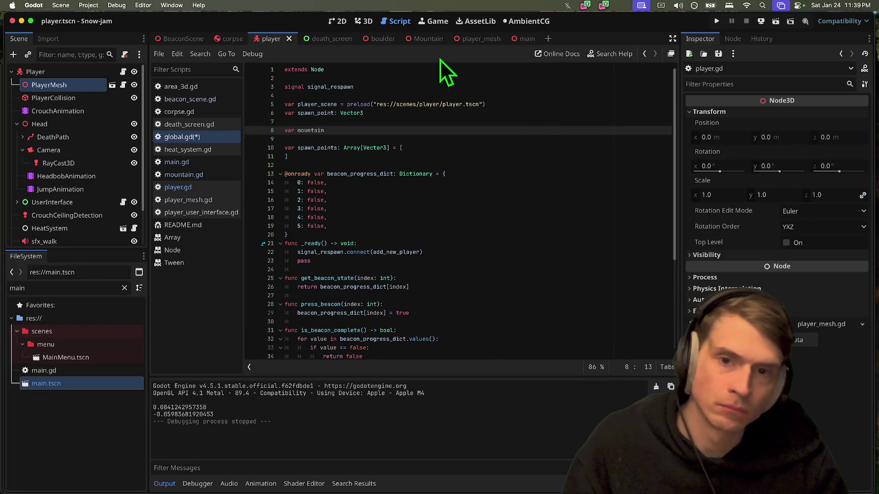
{"action": "left_click", "coordinate": [428, 38]}
{"action": "left_click", "coordinate": [424, 72]}
{"action": "key", "text": "Return"}
{"action": "key", "text": "Return"}
{"action": "type", "text": "class_name MOun"}
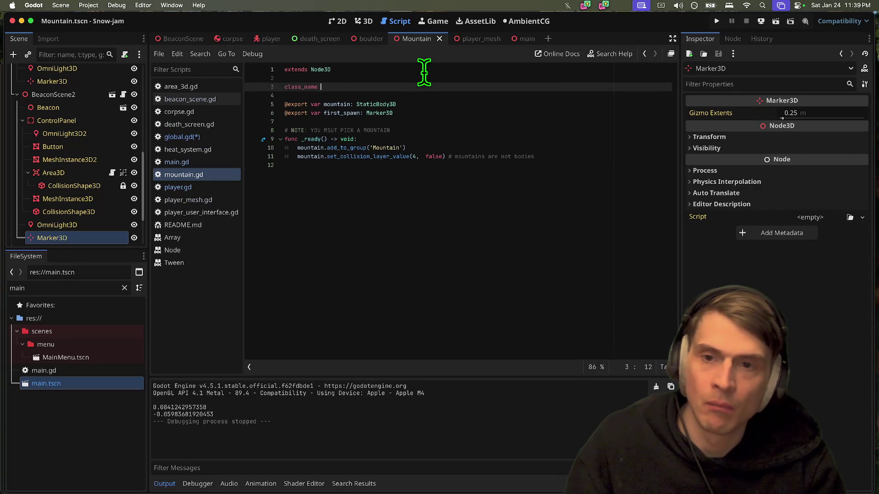
{"action": "key", "text": "BackSpace"}
{"action": "key", "text": "BackSpace"}
{"action": "key", "text": "BackSpace"}
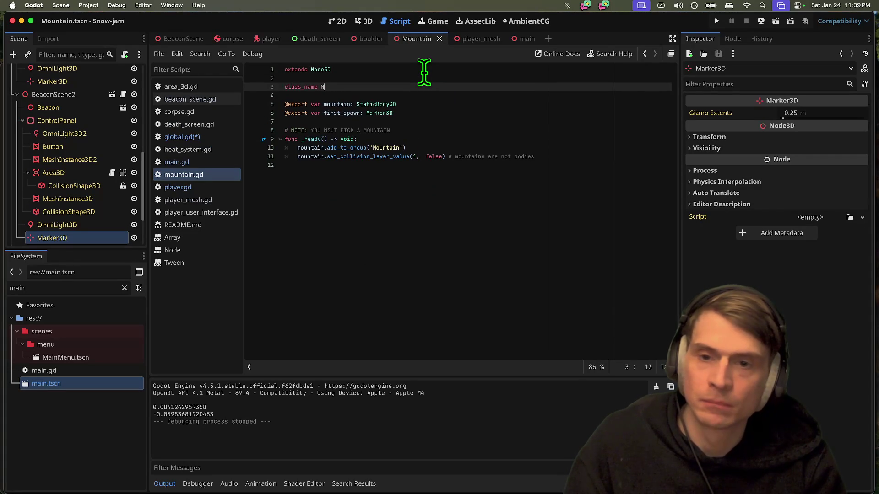
{"action": "type", "text": "ountain"}
{"action": "key", "text": "super+s"}
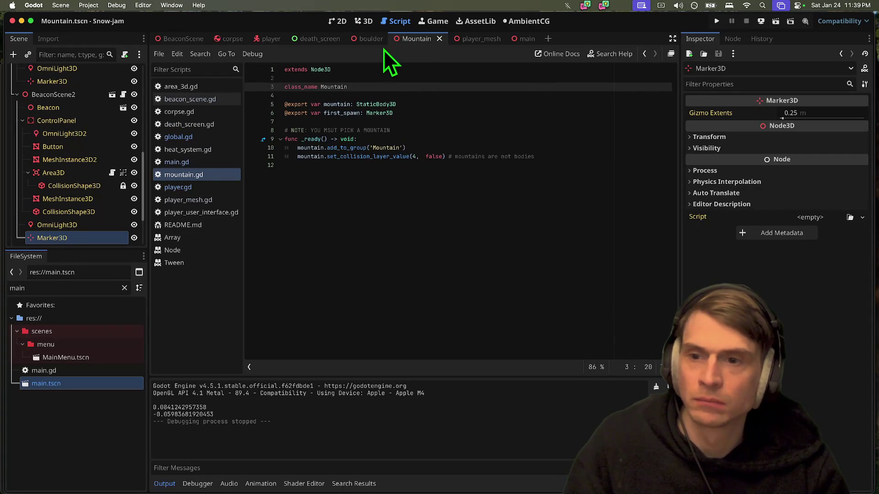
Step: Complete 'var mountain: Mountain' in global.gd and go to the last line of mountain.gd
{"action": "left_click", "coordinate": [185, 137]}
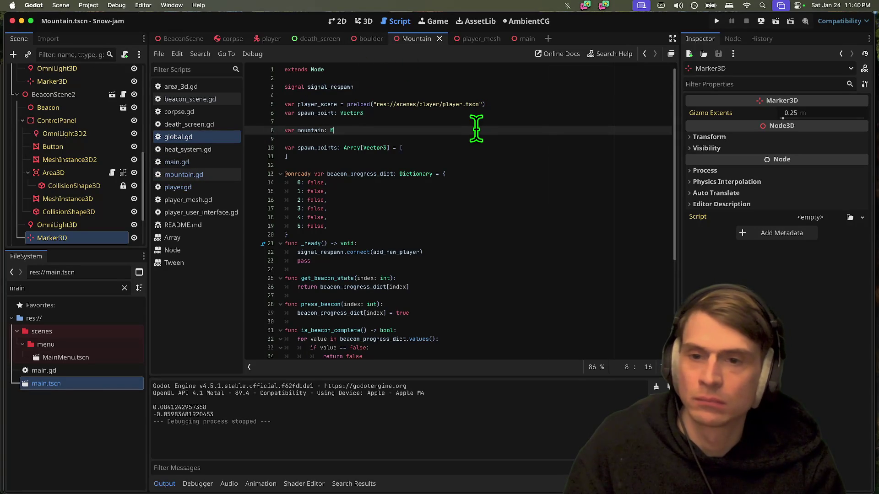
{"action": "type", "text": "Mou"}
{"action": "key", "text": "Return"}
{"action": "double_click", "coordinate": [303, 130]}
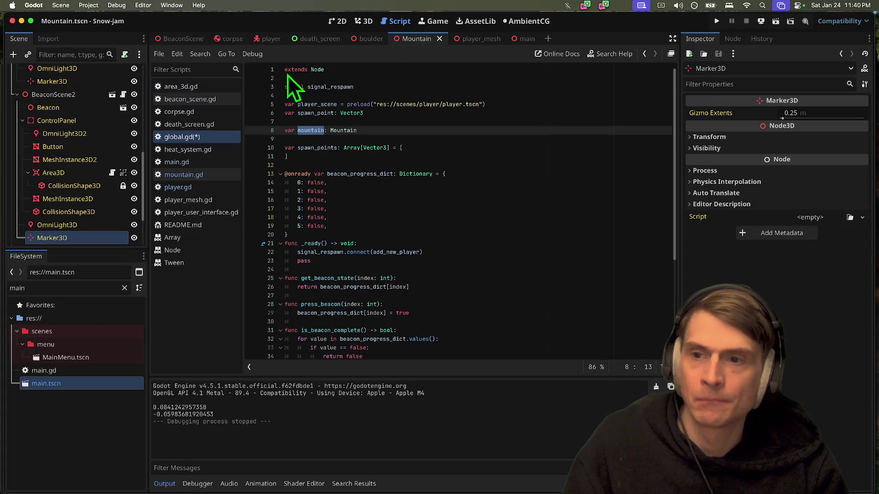
{"action": "left_click", "coordinate": [206, 175]}
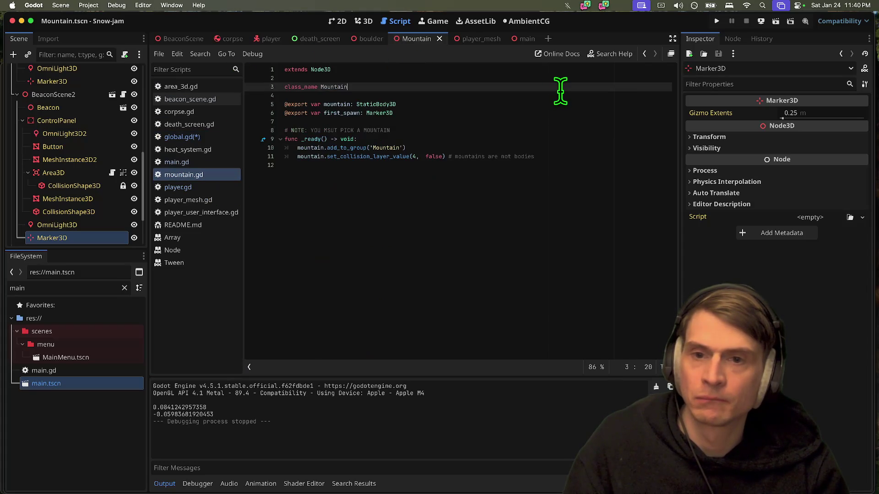
{"action": "left_click", "coordinate": [471, 190]}
{"action": "key", "text": "Return"}
Step: Add 'Global.mountain = mountain' as the first line of _ready and save
{"action": "type", "text": "func"}
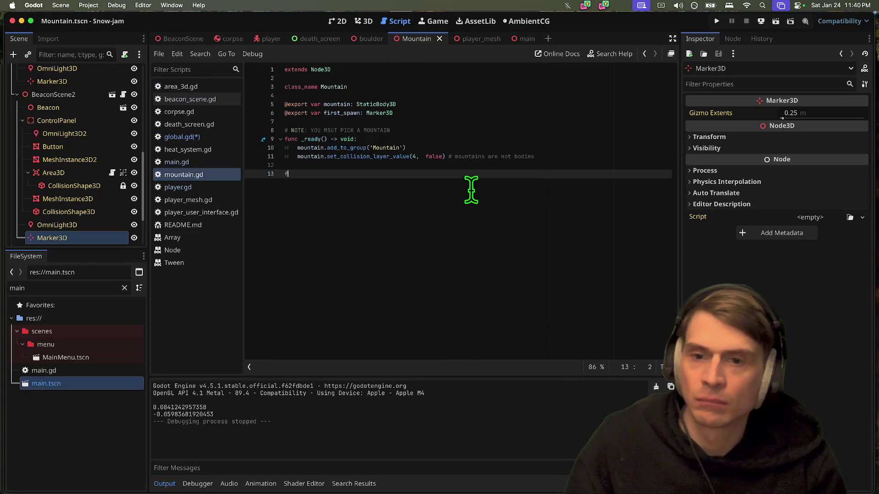
{"action": "key", "text": "alt+Up"}
{"action": "key", "text": "alt+Up"}
{"action": "key", "text": "alt+Up"}
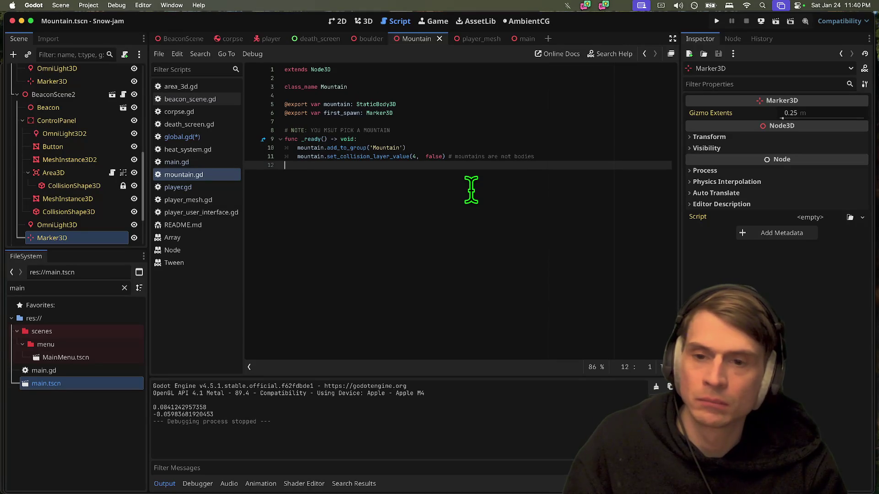
{"action": "type", "text": "Global.m"}
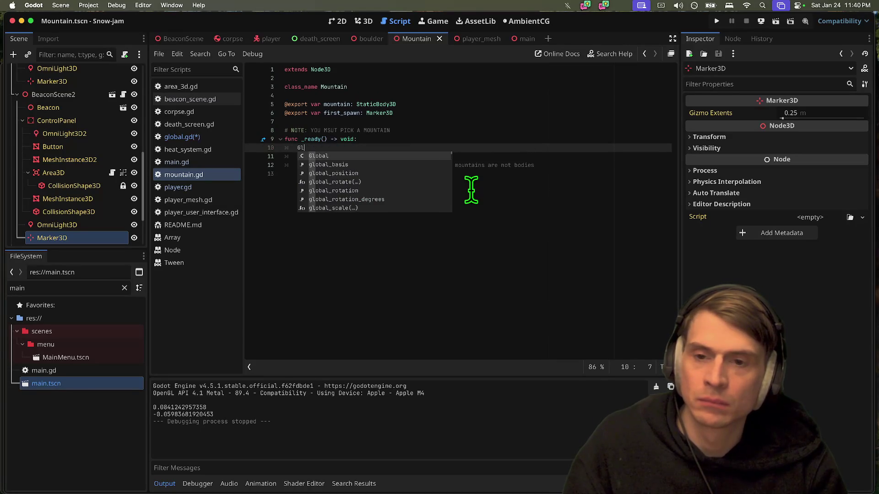
{"action": "key", "text": "Return"}
{"action": "type", "text": "= mountain"}
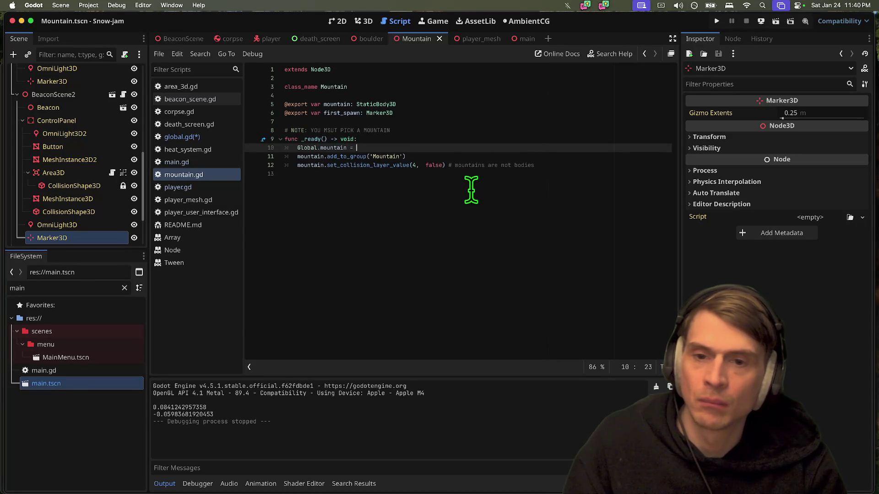
{"action": "left_click", "coordinate": [485, 187]}
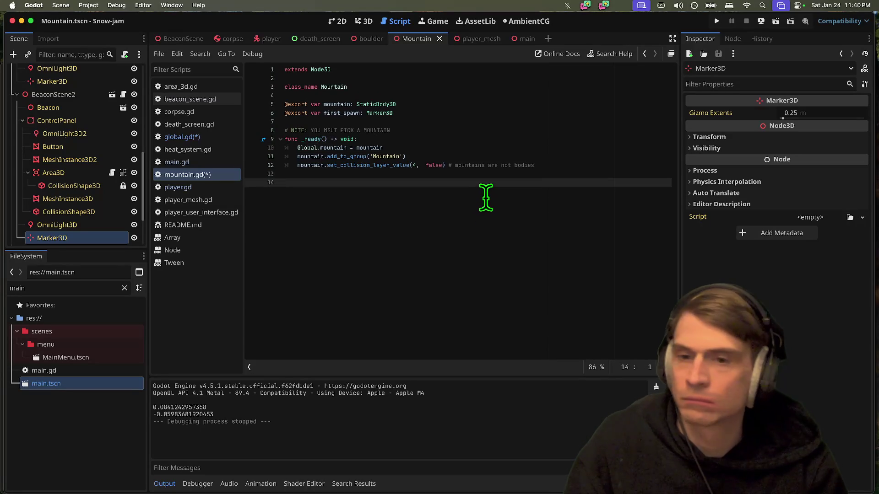
{"action": "key", "text": "super+s"}
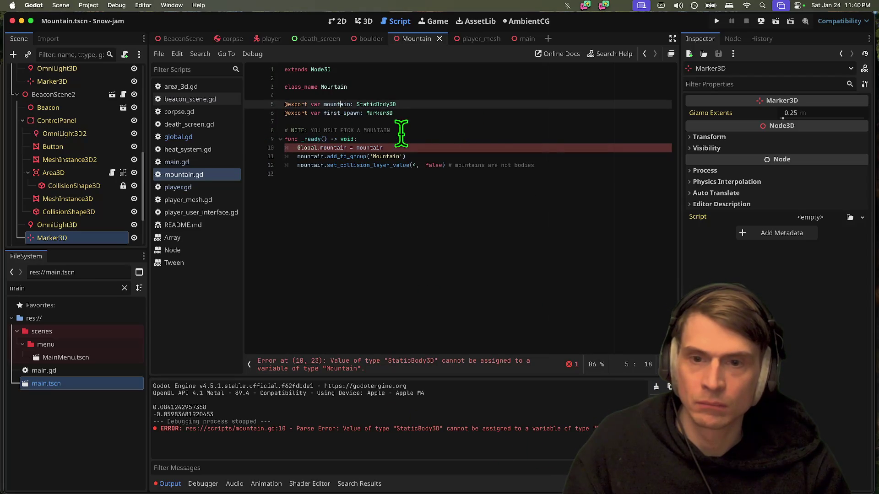
Step: Assign self to Global.mountain on line 10 instead of mountain
{"action": "double_click", "coordinate": [394, 148]}
{"action": "type", "text": "this"}
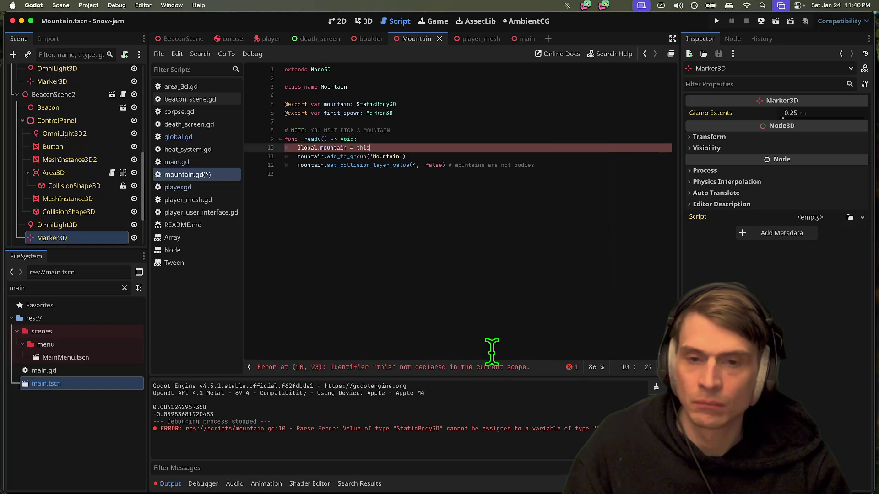
{"action": "key", "text": "BackSpace"}
{"action": "key", "text": "BackSpace"}
{"action": "key", "text": "BackSpace"}
{"action": "key", "text": "BackSpace"}
{"action": "type", "text": "self"}
{"action": "key", "text": "Return"}
{"action": "left_click", "coordinate": [510, 298]}
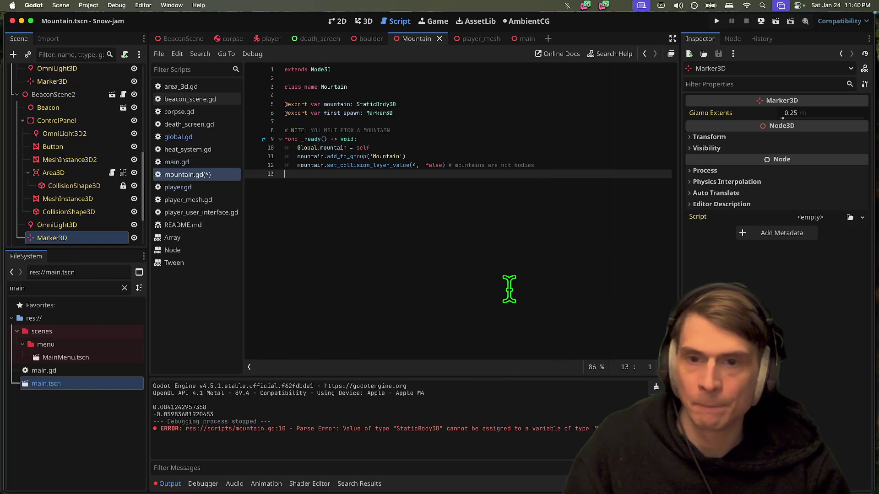
Step: Rename the mountain export to mountain_terrain, including its uses on lines 11–12, and save
{"action": "double_click", "coordinate": [337, 104]}
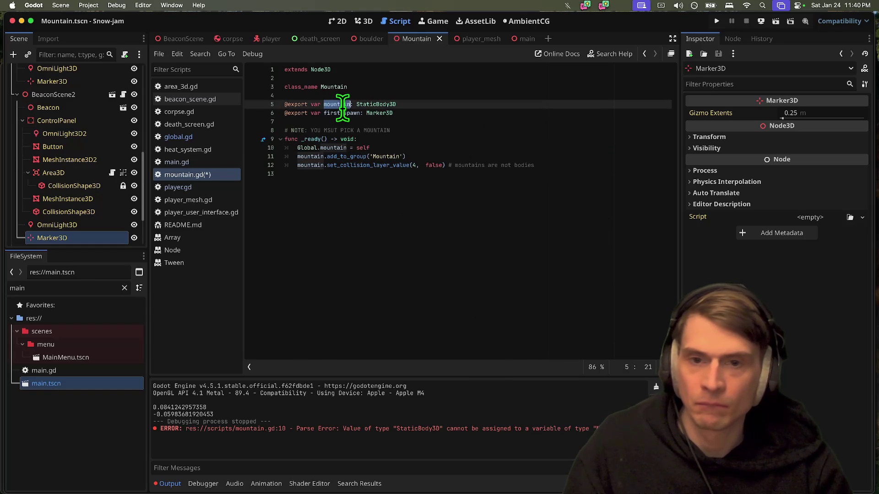
{"action": "left_click", "coordinate": [309, 156]}
{"action": "left_click", "coordinate": [347, 106]}
{"action": "key", "text": "Right"}
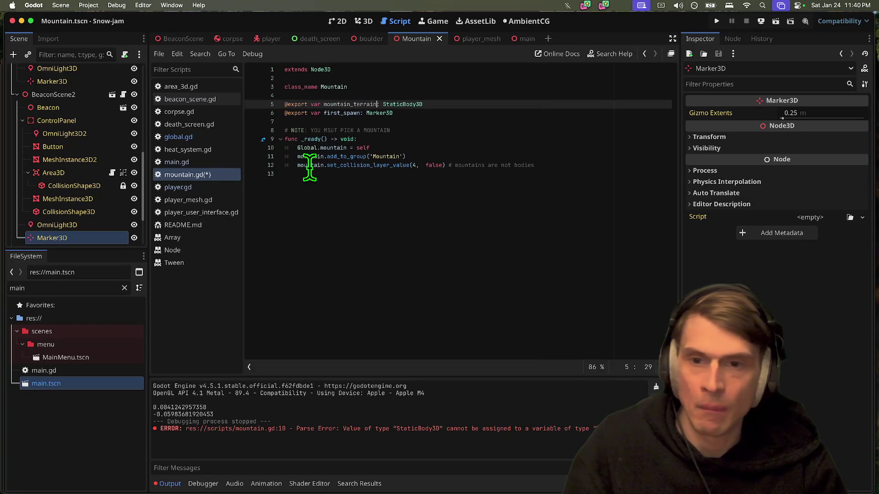
{"action": "double_click", "coordinate": [350, 104]}
{"action": "key", "text": "super+c"}
{"action": "left_click_drag", "start_coordinate": [297, 166], "coordinate": [324, 157]}
{"action": "key", "text": "super+v"}
{"action": "left_click", "coordinate": [513, 218]}
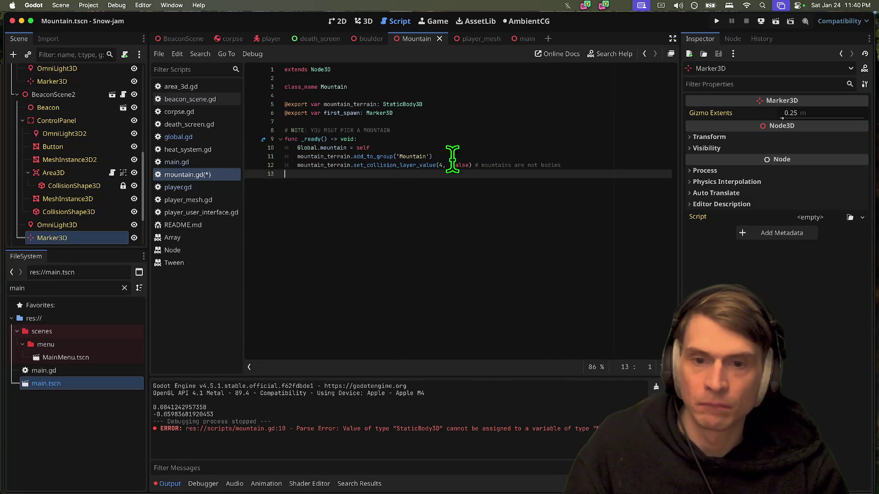
{"action": "key", "text": "super+s"}
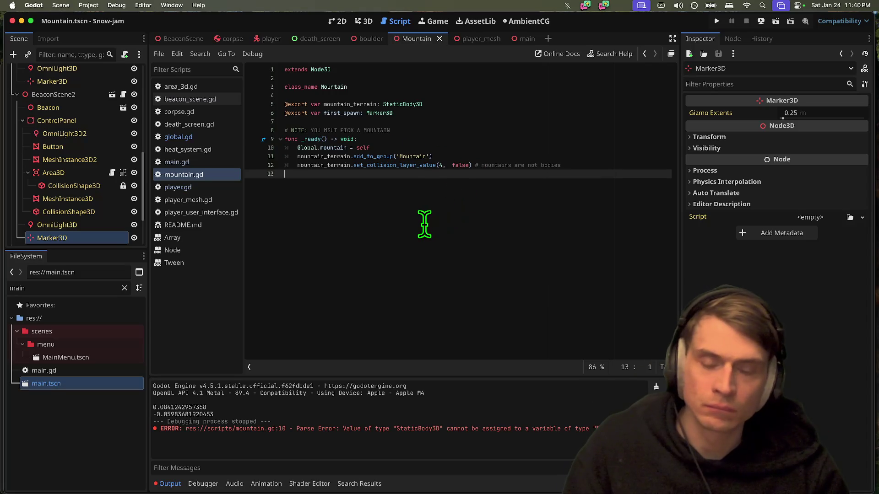
{"action": "key", "text": "BackSpace"}
{"action": "type", "text": "corpses."}
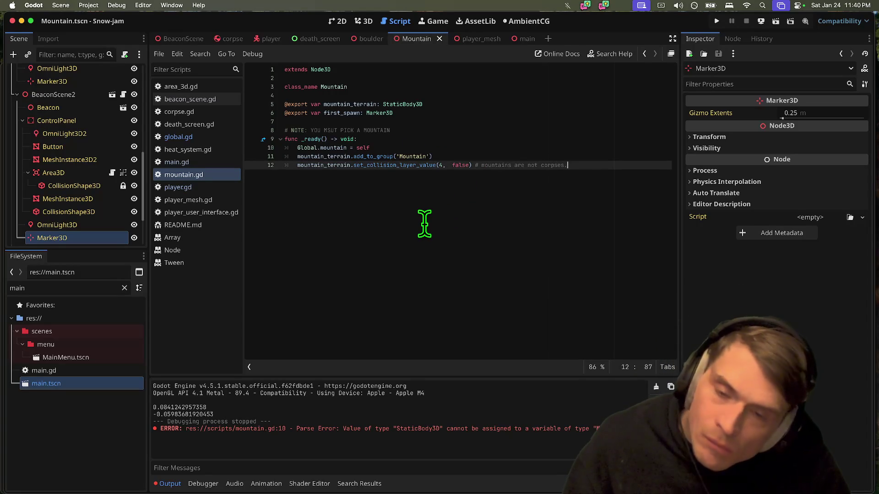
{"action": "key", "text": "Return"}
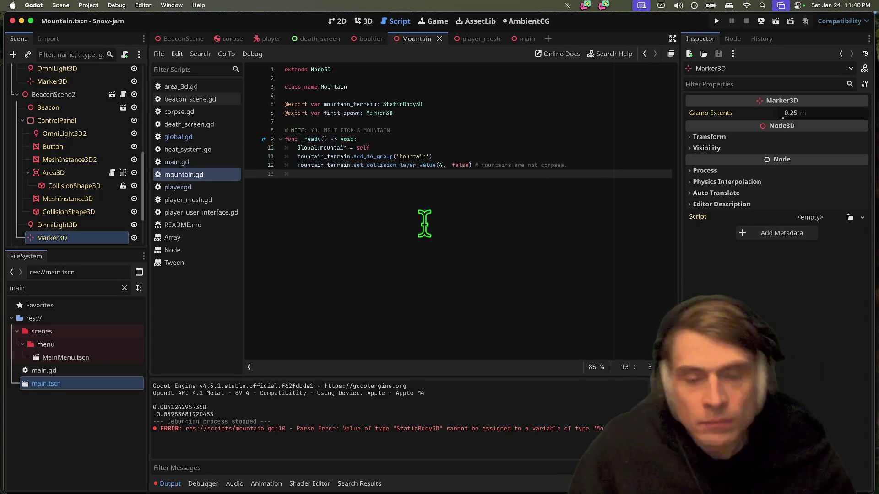
Step: Replace MOUNTAIN with mountain_terrain in the NOTE comment
{"action": "left_click", "coordinate": [445, 139]}
{"action": "key", "text": "Home"}
{"action": "key", "text": "shift+Up"}
{"action": "left_click", "coordinate": [407, 222]}
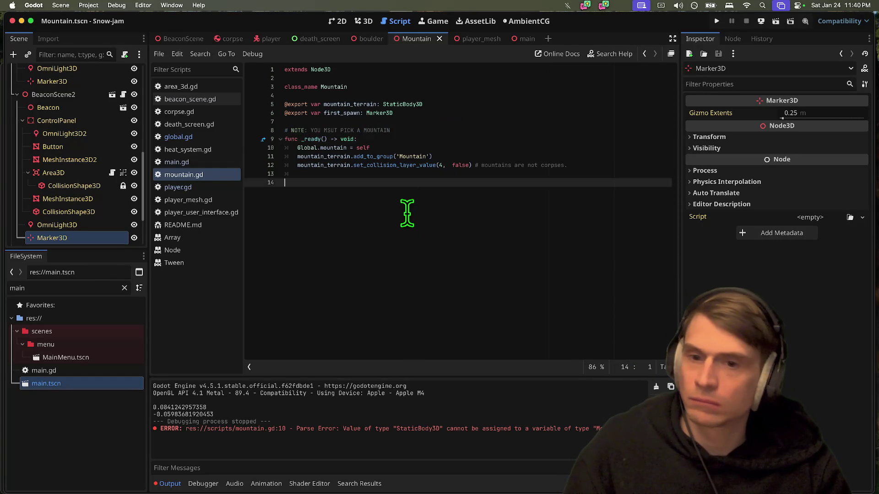
{"action": "left_click", "coordinate": [414, 130]}
{"action": "double_click", "coordinate": [352, 104]}
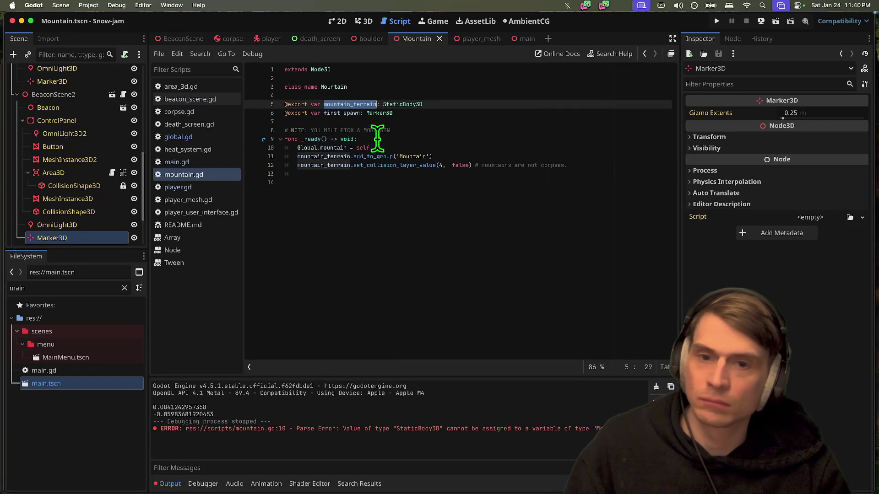
{"action": "key", "text": "super+c"}
{"action": "double_click", "coordinate": [375, 130]}
{"action": "key", "text": "super+v"}
{"action": "left_click", "coordinate": [597, 262]}
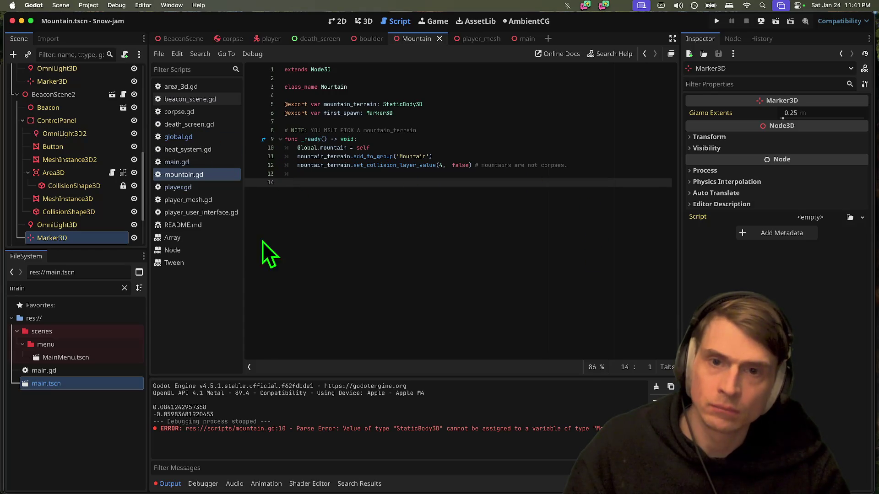
{"action": "left_click_drag", "start_coordinate": [42, 249], "coordinate": [45, 379]}
{"action": "scroll", "coordinate": [50, 196], "scroll_direction": "up", "scroll_amount": 5}
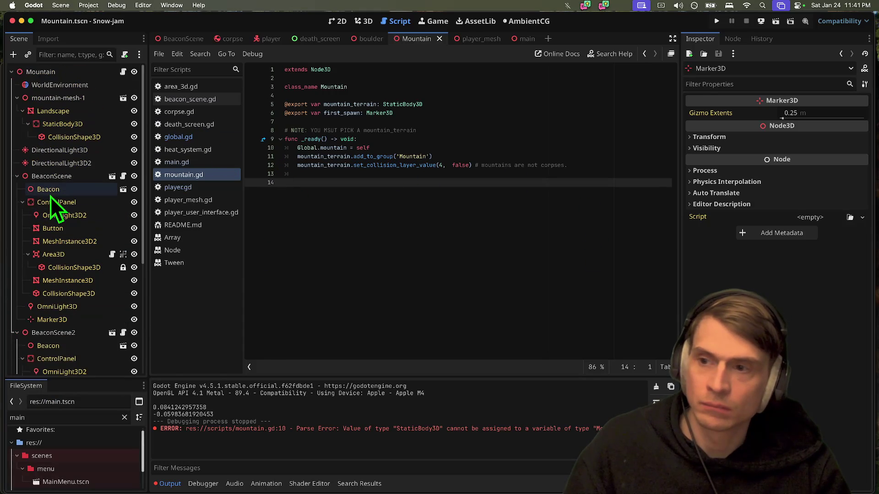
Step: Collapse the beacon branches in the scene tree and undo an accidentally added Node
{"action": "left_click", "coordinate": [57, 179]}
{"action": "key", "text": "Left"}
{"action": "left_click", "coordinate": [47, 189]}
{"action": "key", "text": "Left"}
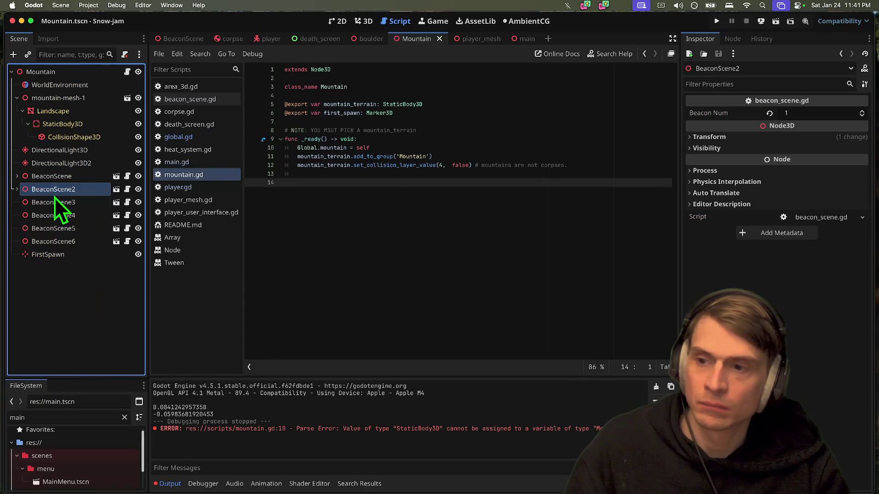
{"action": "left_click", "coordinate": [56, 234]}
{"action": "left_click", "coordinate": [78, 179]}
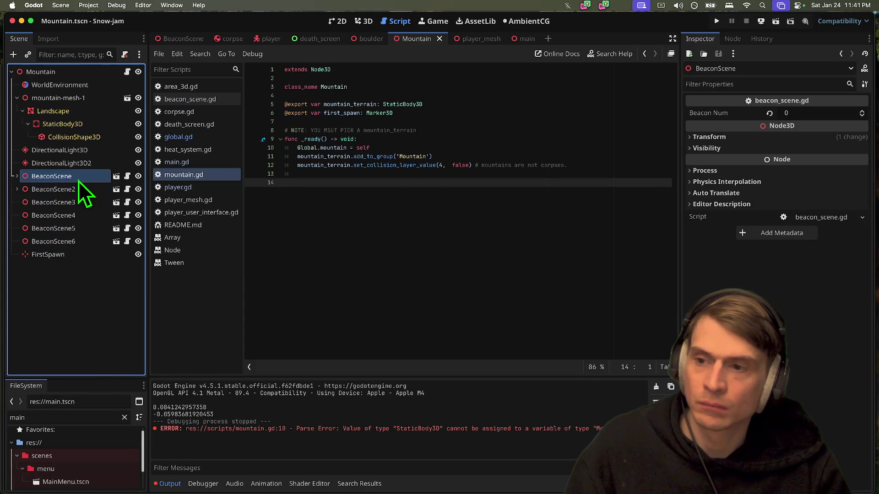
{"action": "left_click", "coordinate": [79, 286]}
{"action": "key", "text": "super+a"}
{"action": "type", "text": "node"}
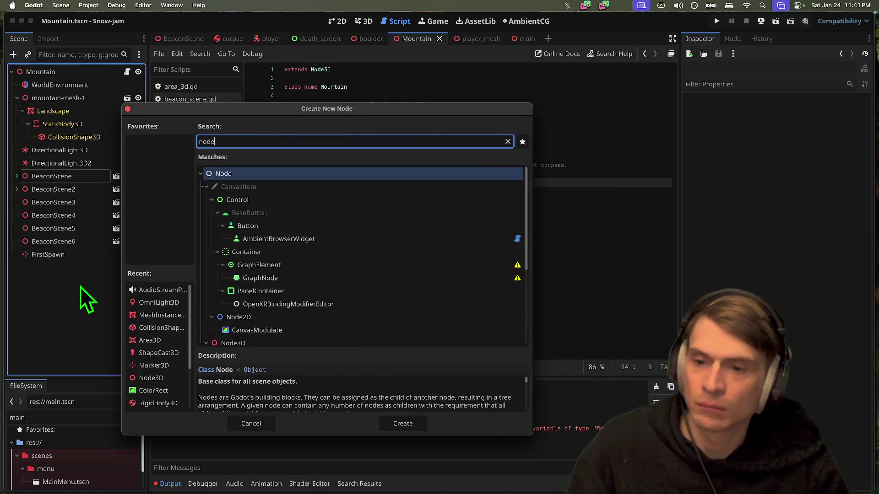
{"action": "key", "text": "Return"}
{"action": "key", "text": "super+z"}
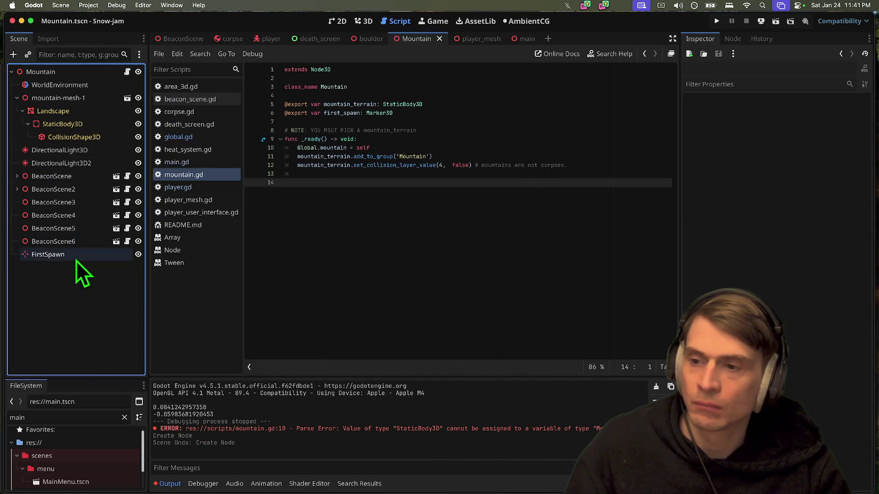
Step: Reparent BeaconScene through BeaconScene6 under a new Node3D and rename it BeaconNodes
{"action": "left_click", "coordinate": [78, 241]}
{"action": "left_click", "coordinate": [77, 176], "text": "shift"}
{"action": "right_click", "coordinate": [77, 176]}
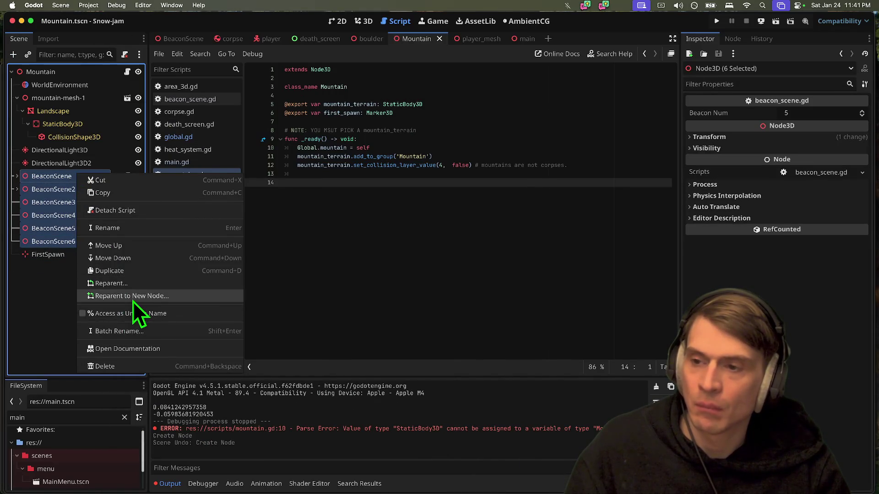
{"action": "left_click", "coordinate": [133, 301]}
{"action": "type", "text": "Bea"}
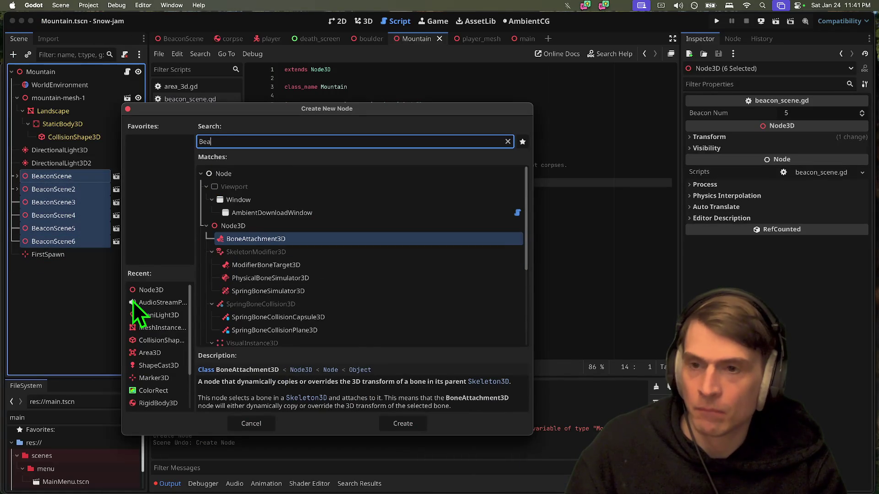
{"action": "key", "text": "BackSpace"}
{"action": "key", "text": "BackSpace"}
{"action": "key", "text": "BackSpace"}
{"action": "type", "text": "node3d"}
{"action": "key", "text": "Return"}
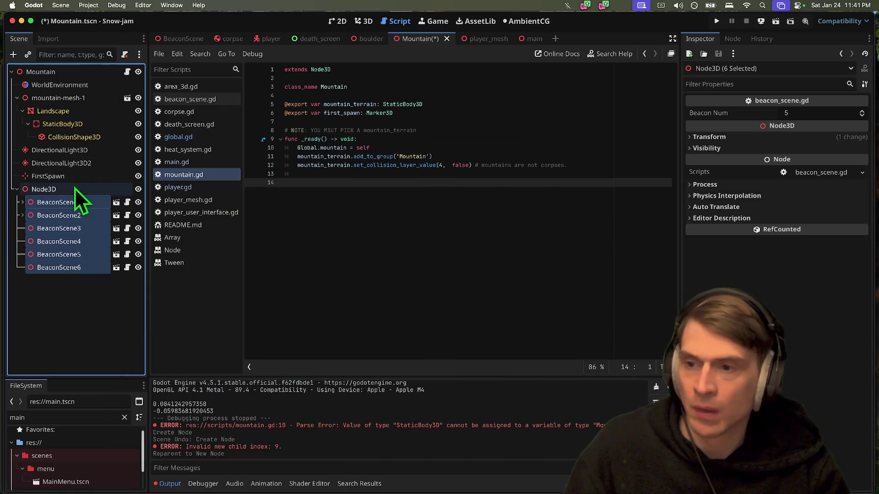
{"action": "double_click", "coordinate": [75, 188]}
{"action": "type", "text": "BeaconN"}
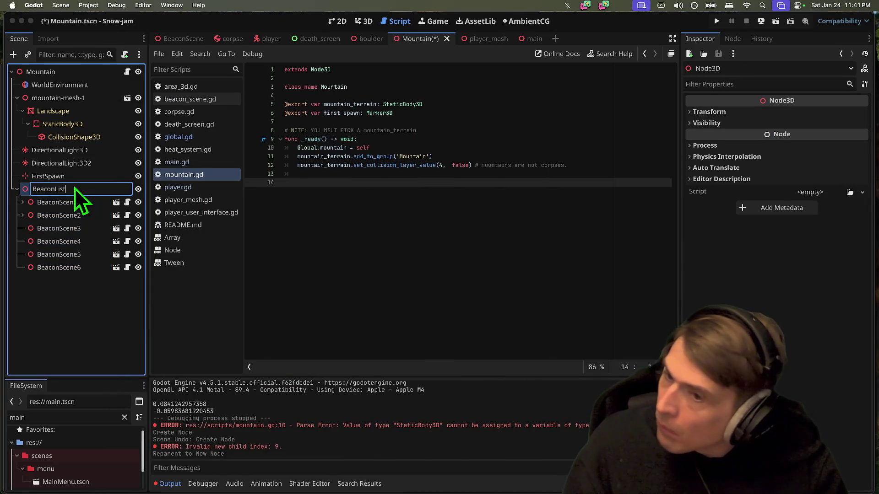
{"action": "type", "text": "odes"}
{"action": "key", "text": "Return"}
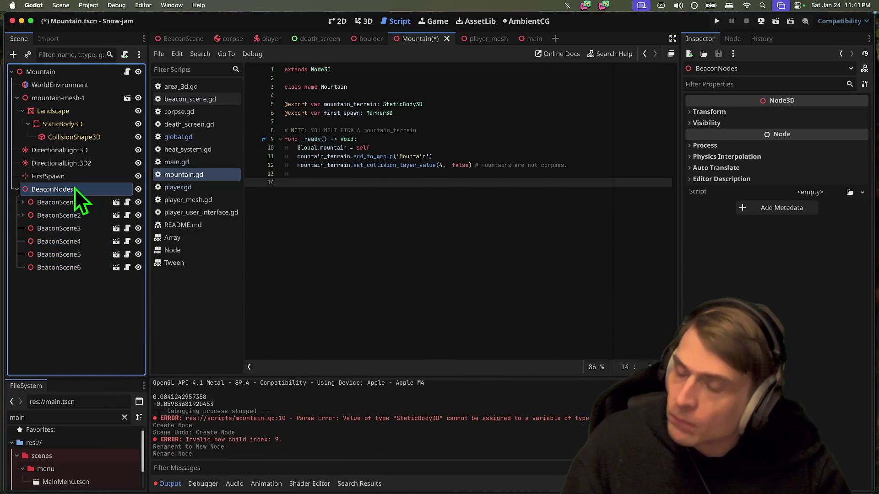
Step: Make BeaconNodes a unique-name node and add a loop over BeaconNodes.get_children() in _ready
{"action": "right_click", "coordinate": [87, 189]}
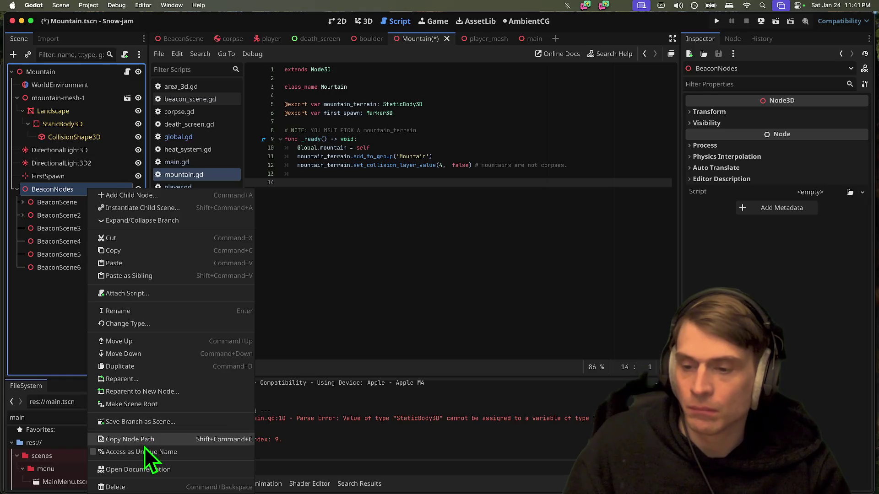
{"action": "left_click", "coordinate": [147, 452]}
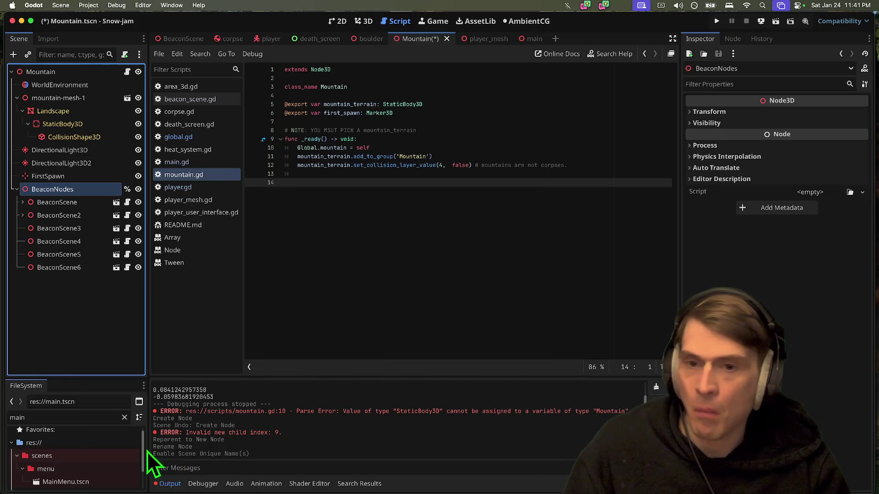
{"action": "left_click", "coordinate": [543, 122]}
{"action": "key", "text": "Down"}
{"action": "key", "text": "Down"}
{"action": "key", "text": "Down"}
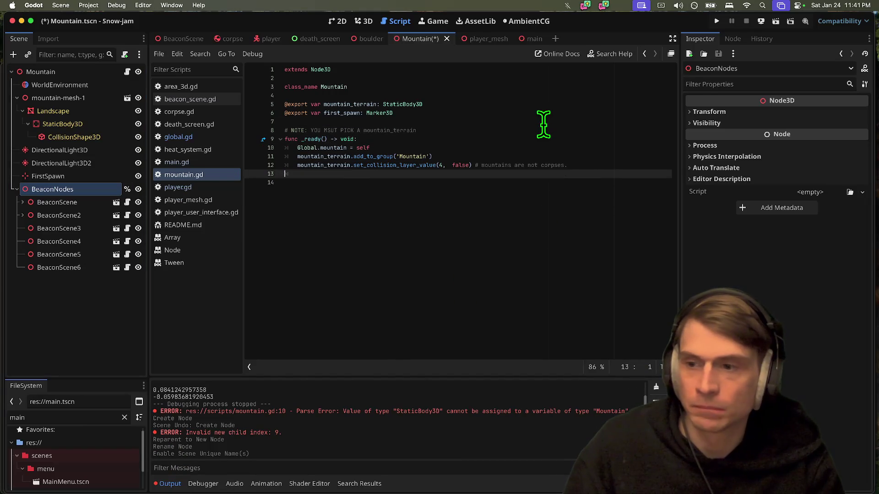
{"action": "key", "text": "Return"}
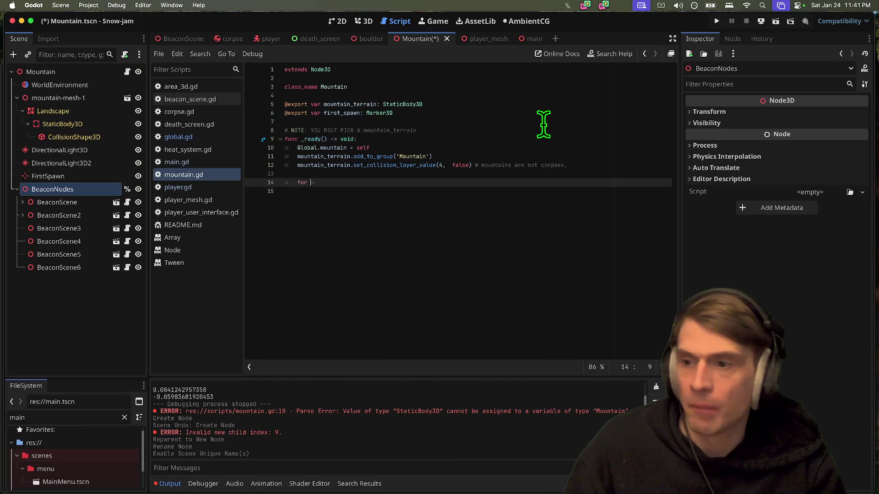
{"action": "type", "text": "for node in %"}
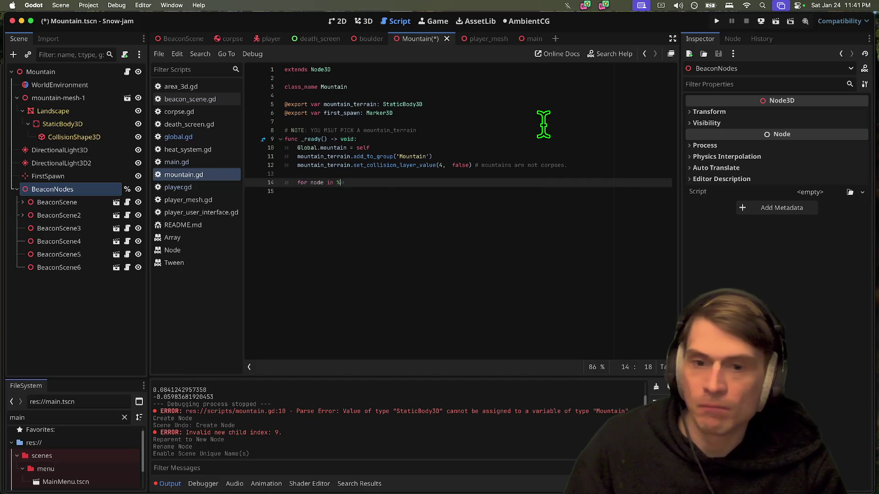
{"action": "type", "text": "BeaconNodes.get"}
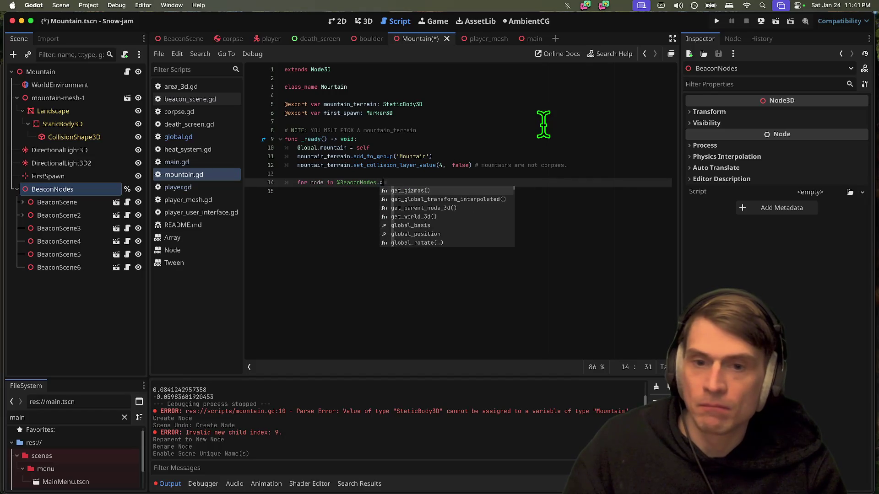
{"action": "type", "text": "_chi"}
{"action": "key", "text": "Return"}
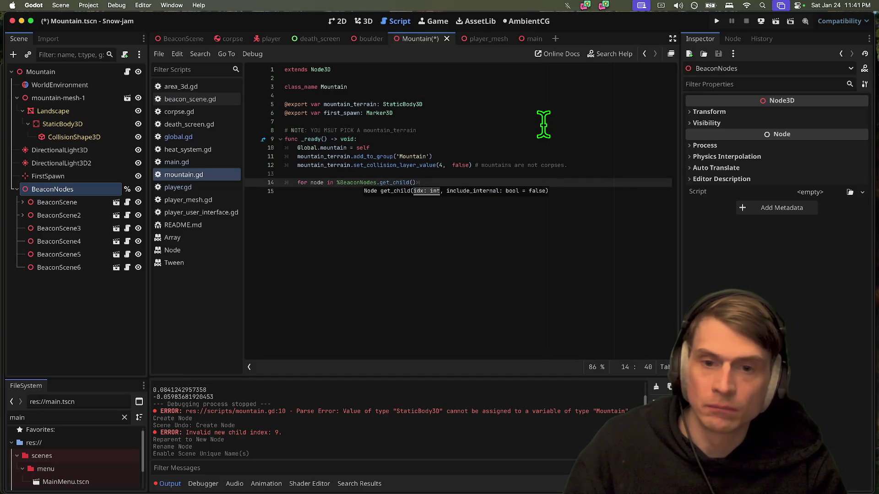
{"action": "type", "text": "en()"}
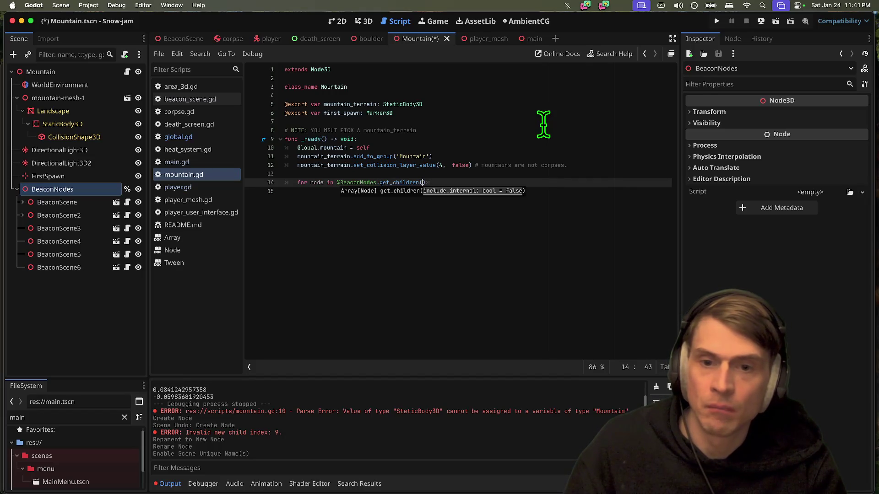
{"action": "type", "text": ":"}
{"action": "key", "text": "Return"}
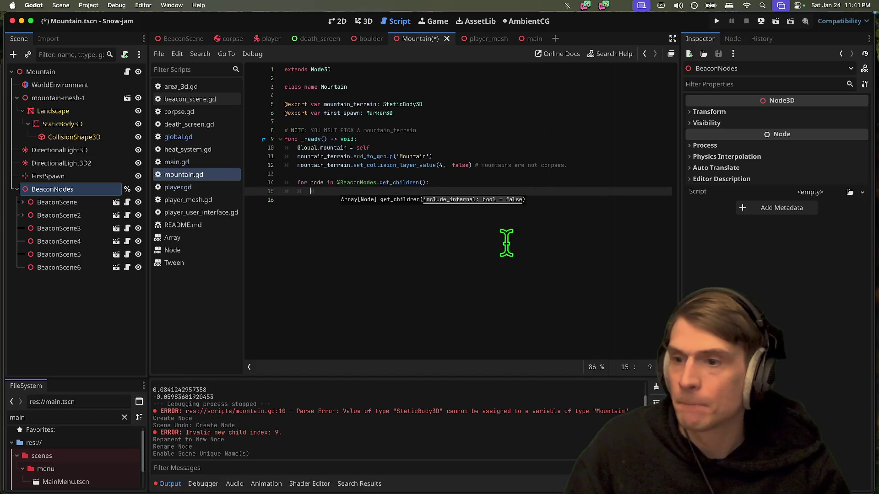
Step: Declare beacon_nodes above the comment with the type Array[Node3D]
{"action": "left_click", "coordinate": [478, 122]}
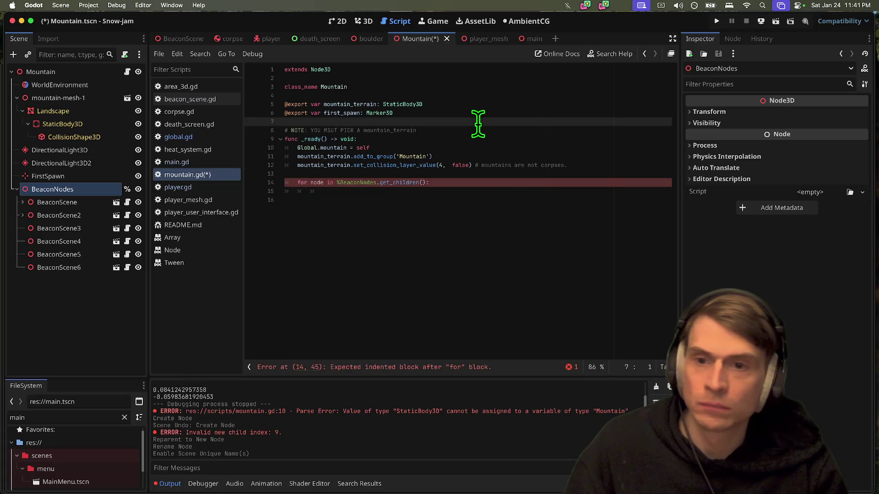
{"action": "key", "text": "Return"}
{"action": "key", "text": "Return"}
{"action": "key", "text": "Up"}
{"action": "type", "text": "var b"}
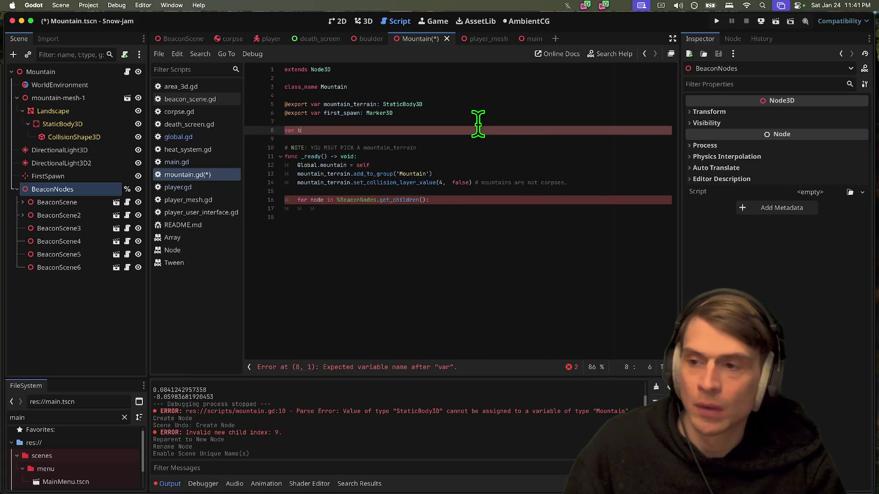
{"action": "key", "text": "BackSpace"}
{"action": "key", "text": "BackSpace"}
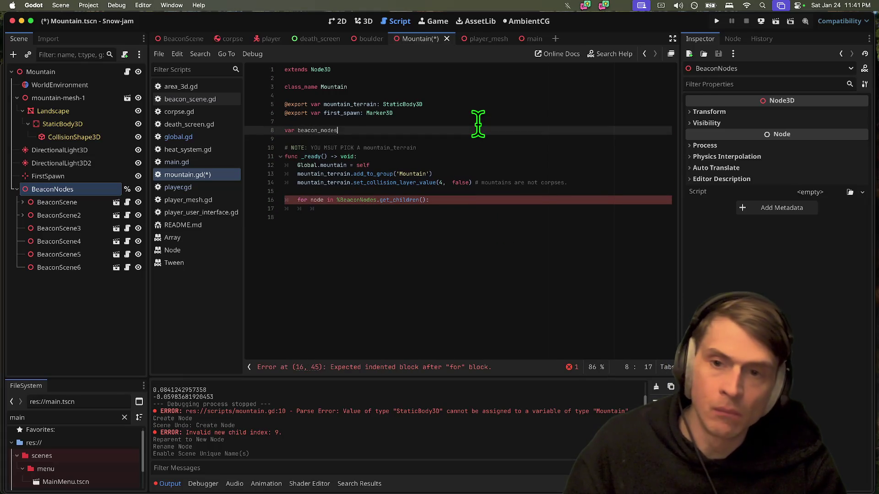
{"action": "key", "text": "BackSpace"}
{"action": "key", "text": "BackSpace"}
{"action": "key", "text": "BackSpace"}
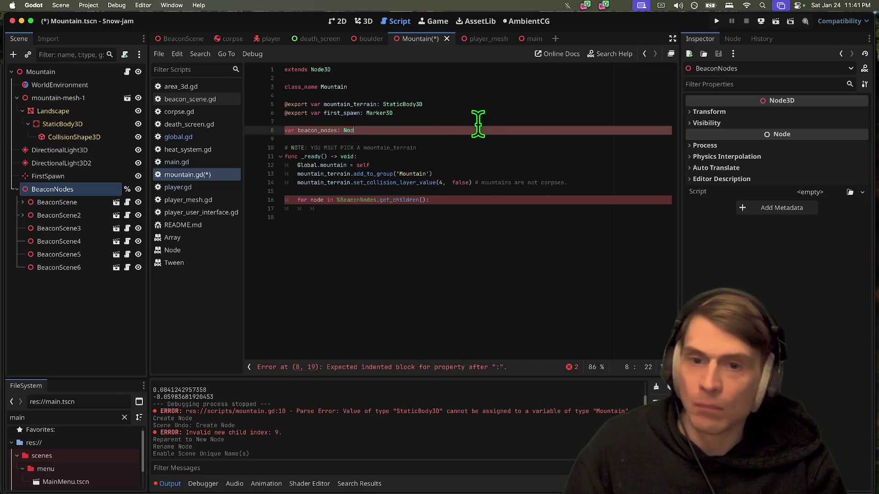
{"action": "type", "text": "e"}
{"action": "key", "text": "Down"}
{"action": "key", "text": "Down"}
{"action": "key", "text": "Return"}
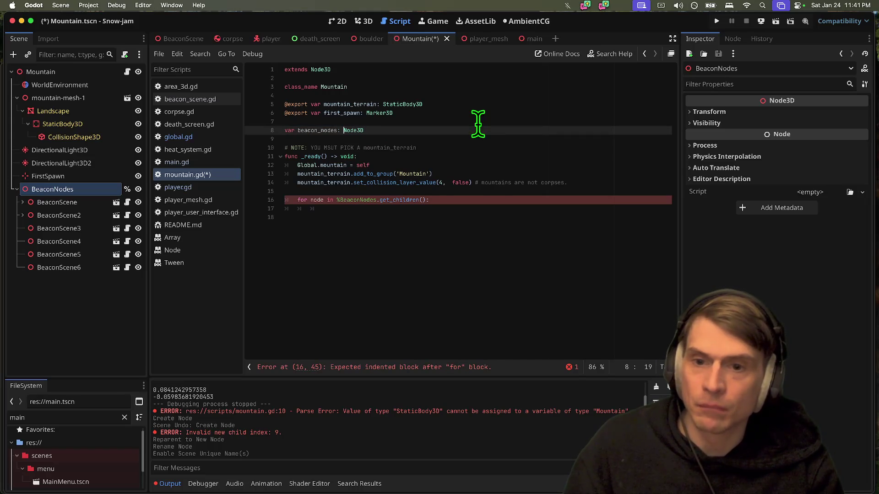
{"action": "type", "text": "Array["}
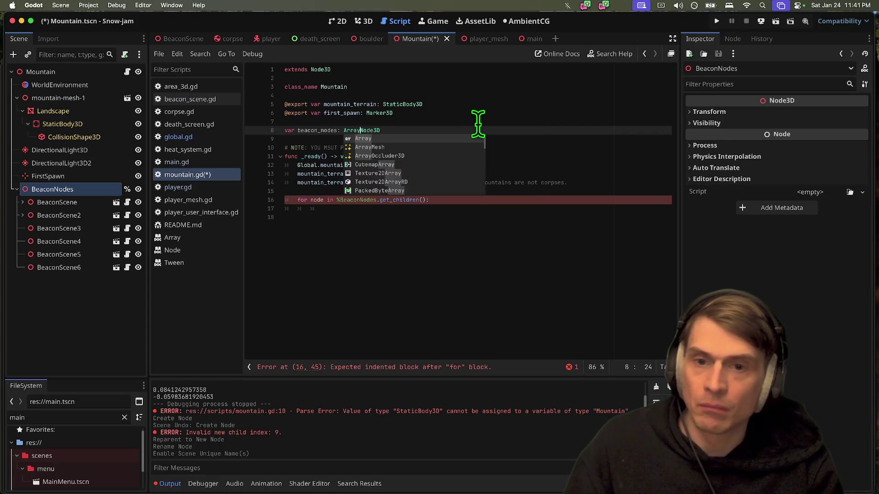
{"action": "key", "text": "End"}
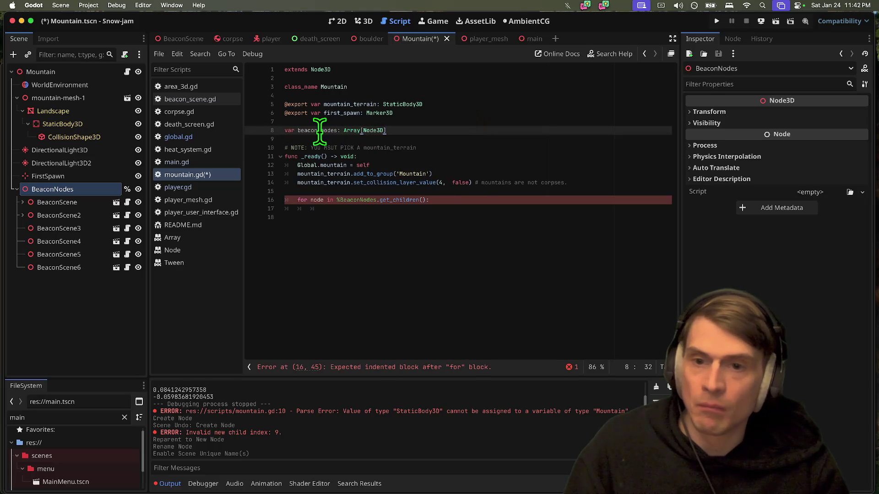
Step: Add beacon_nodes.append() in the loop body, then delete the for-loop lines and select the declaration
{"action": "left_click", "coordinate": [518, 208]}
{"action": "type", "text": "pu"}
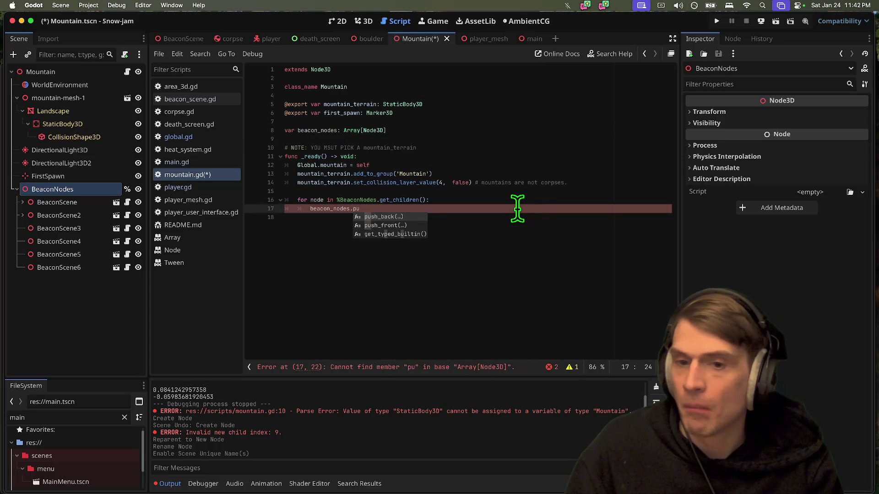
{"action": "type", "text": "shh"}
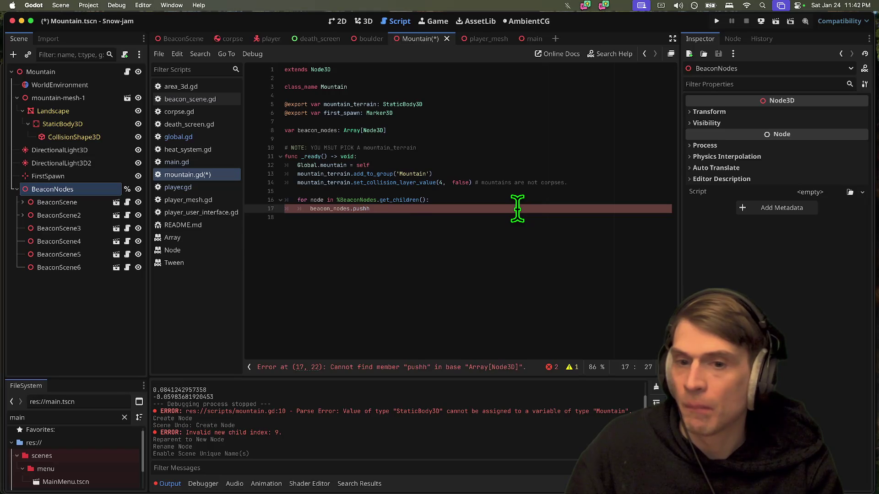
{"action": "type", "text": "append"}
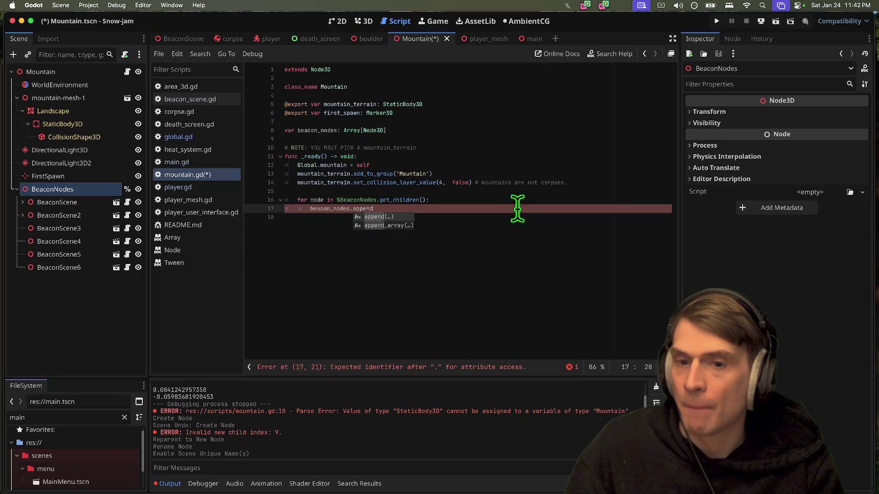
{"action": "key", "text": "Return"}
{"action": "left_click", "coordinate": [512, 277]}
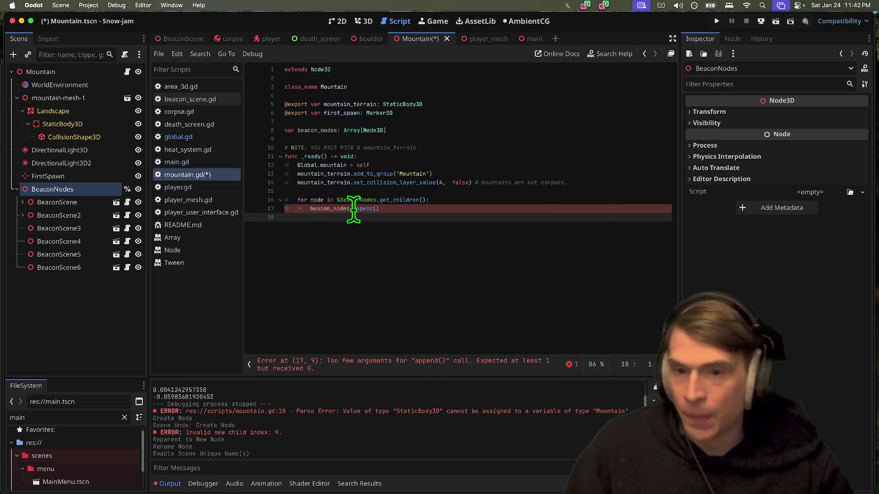
{"action": "left_click_drag", "start_coordinate": [436, 212], "coordinate": [212, 202]}
{"action": "key", "text": "BackSpace"}
{"action": "triple_click", "coordinate": [549, 130]}
Step: Delete the old beacon_nodes declaration and clear line 8 for a new reference
{"action": "key", "text": "BackSpace"}
{"action": "key", "text": "Up"}
{"action": "key", "text": "Return"}
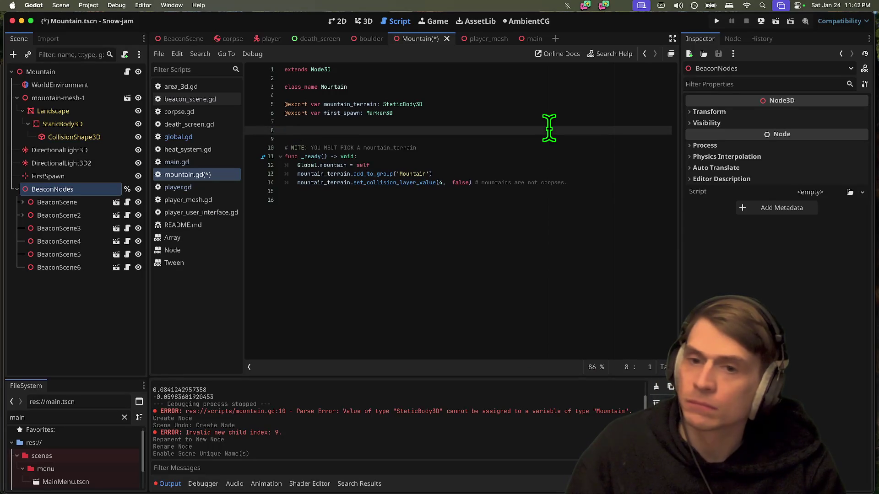
{"action": "key", "text": "BackSpace"}
{"action": "key", "text": "BackSpace"}
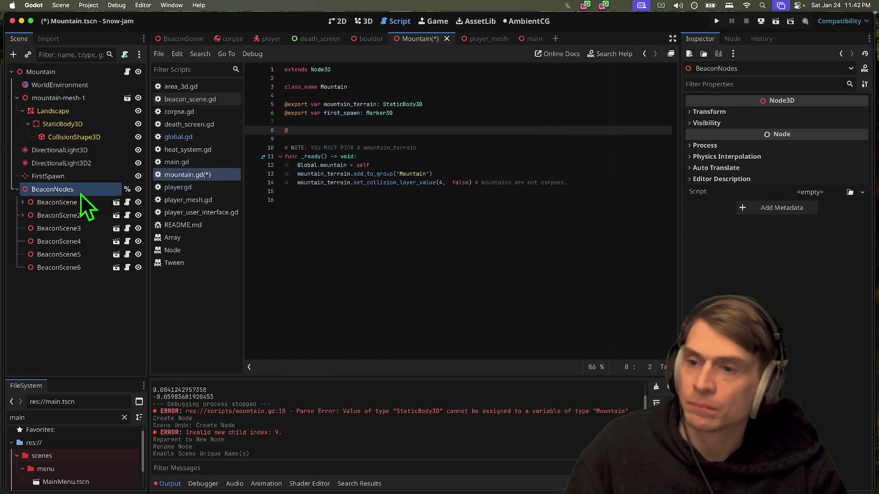
{"action": "left_click_drag", "start_coordinate": [80, 194], "coordinate": [345, 128]}
{"action": "left_click", "coordinate": [370, 130]}
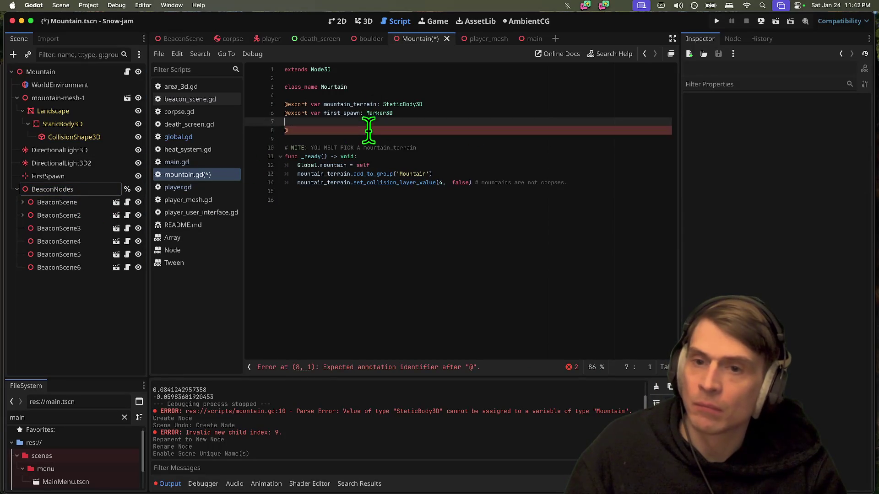
{"action": "key", "text": "BackSpace"}
{"action": "key", "text": "Delete"}
{"action": "left_click", "coordinate": [80, 192]}
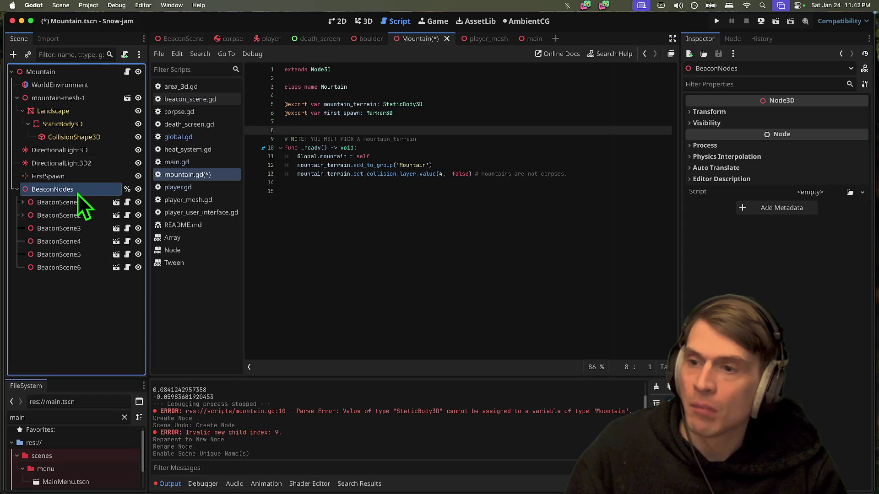
{"action": "mouse_move", "coordinate": [81, 192]}
{"action": "left_mouse_down"}
{"action": "mouse_move", "coordinate": [206, 187]}
{"action": "mouse_move", "coordinate": [339, 118]}
{"action": "mouse_move", "coordinate": [348, 132]}
{"action": "left_mouse_up"}
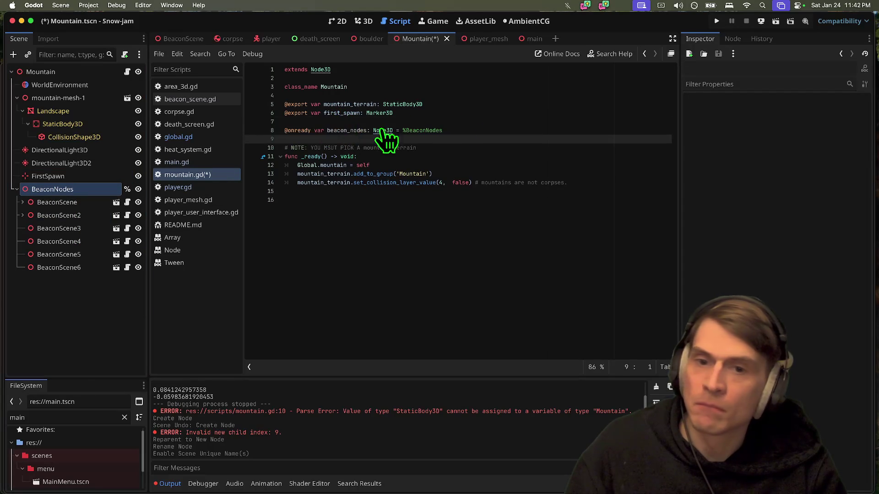
{"action": "left_click", "coordinate": [409, 199]}
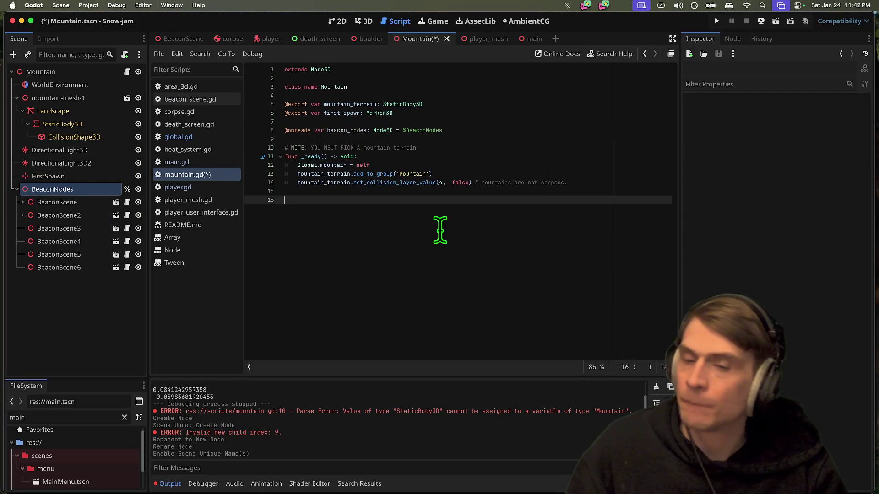
{"action": "key", "text": "ctrl+s"}
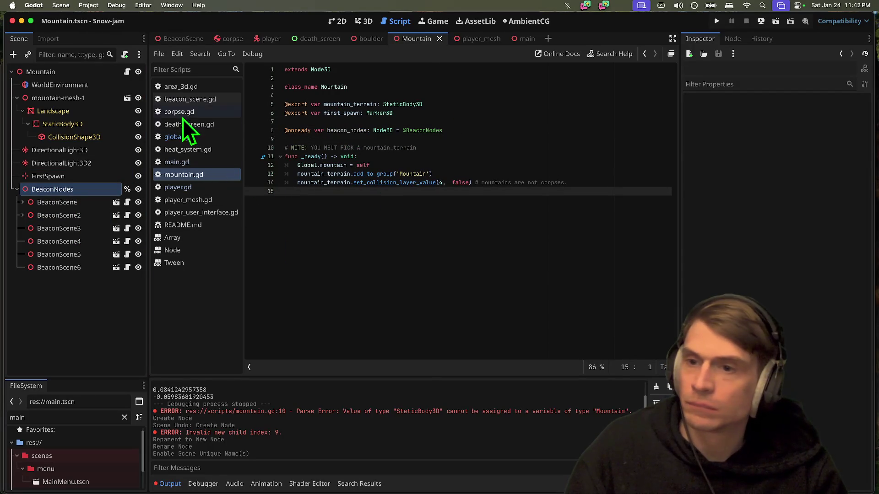
{"action": "left_click", "coordinate": [183, 138]}
Step: Add mountain.beacon_nodes[beacon_index] inside the if block of get_next_beacon and remove the extra blank line
{"action": "scroll", "coordinate": [567, 314], "scroll_direction": "down", "scroll_amount": 5}
{"action": "left_click", "coordinate": [544, 262]}
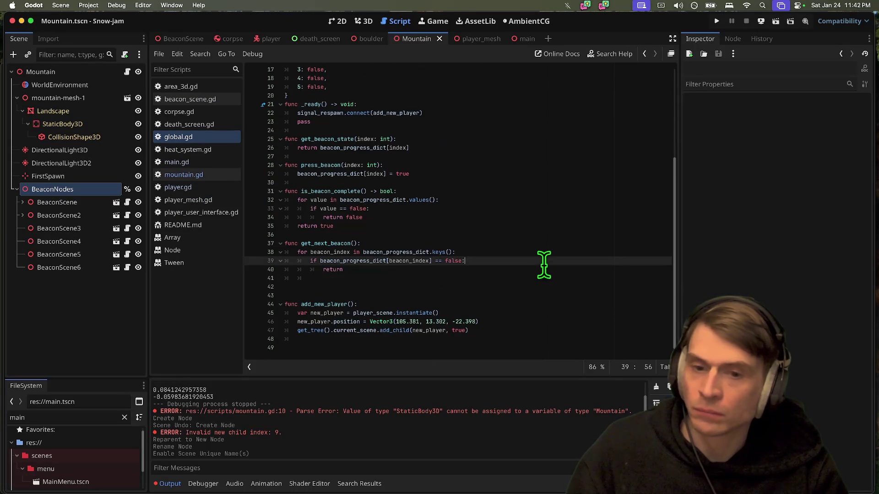
{"action": "key", "text": "Return"}
{"action": "type", "text": "mountain."}
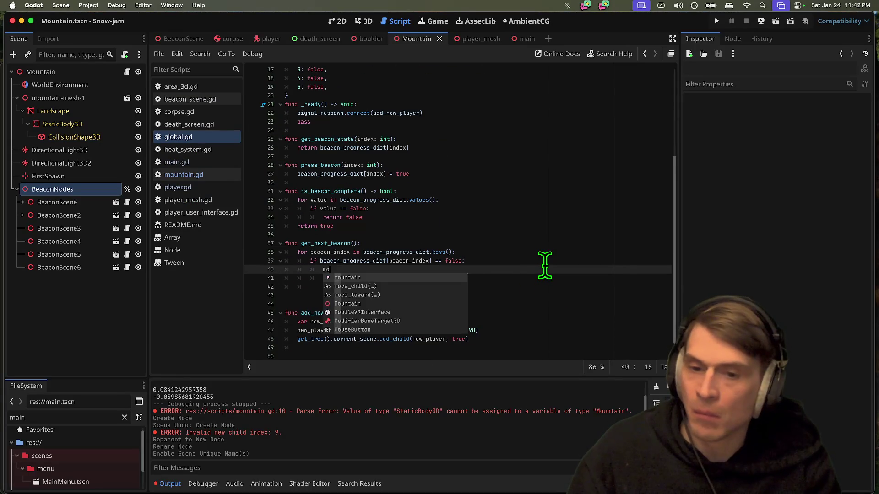
{"action": "key", "text": "Return"}
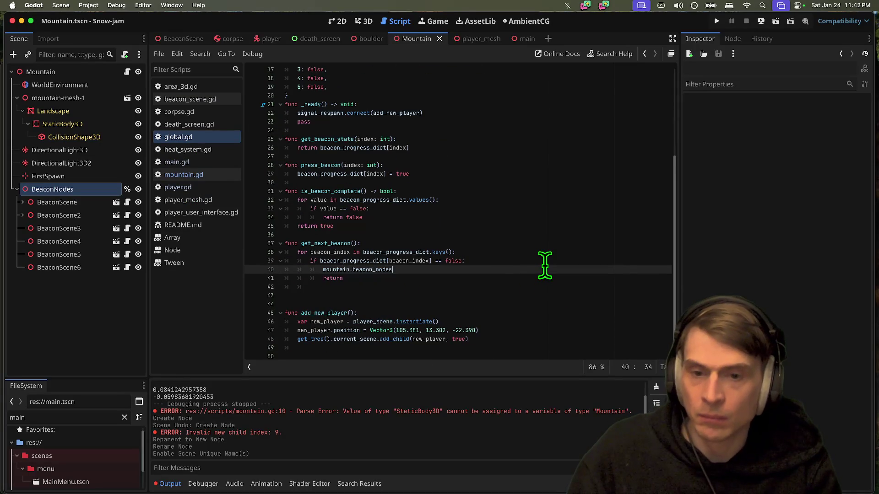
{"action": "key", "text": "Return"}
{"action": "left_click", "coordinate": [529, 303]}
{"action": "key", "text": "Up"}
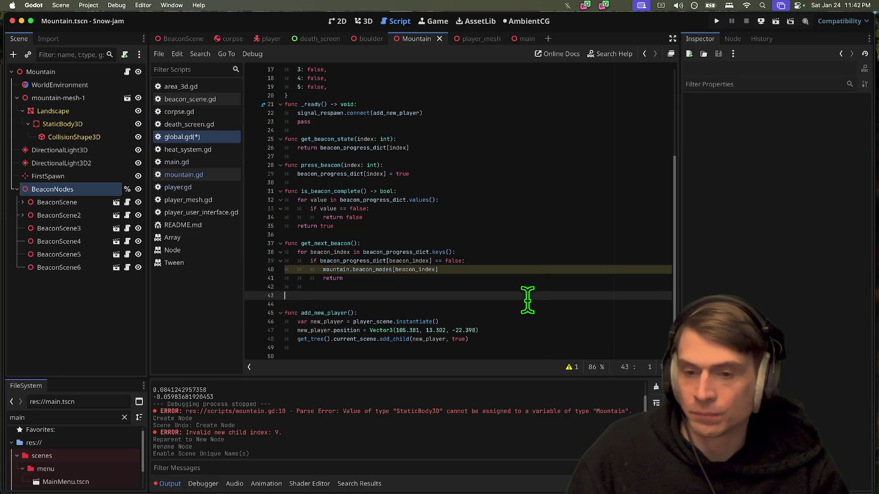
{"action": "key", "text": "BackSpace"}
{"action": "key", "text": "BackSpace"}
{"action": "key", "text": "BackSpace"}
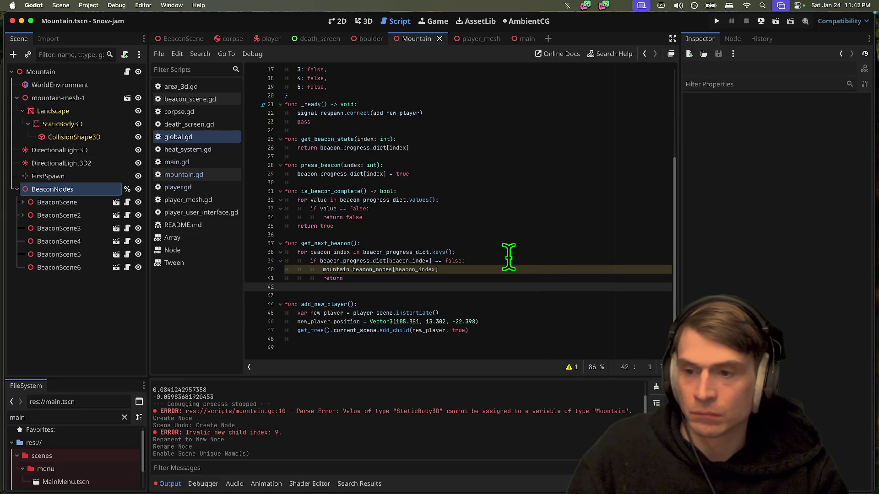
Step: Save and run the game, stop it after the null mountain_terrain error, and select the Mountain root
{"action": "left_click", "coordinate": [262, 39]}
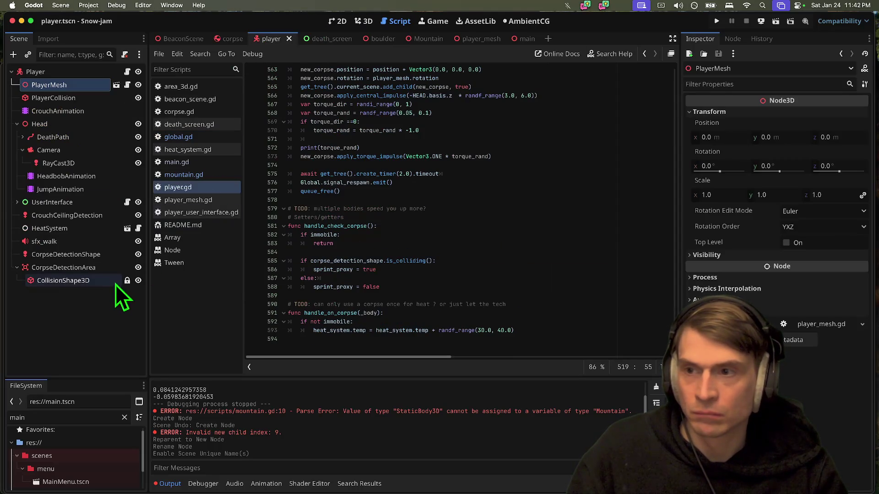
{"action": "left_click", "coordinate": [376, 20]}
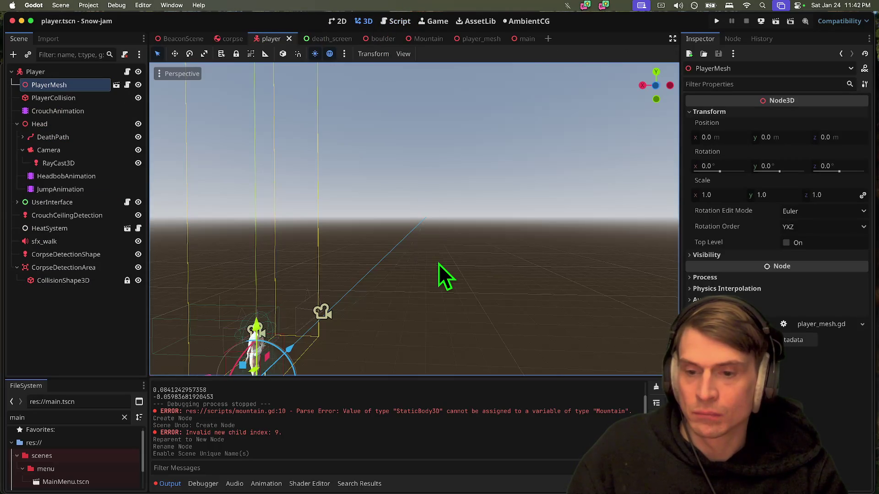
{"action": "key", "text": "super+s"}
{"action": "left_click_drag", "start_coordinate": [379, 87], "coordinate": [391, 201]}
{"action": "key", "text": "super+b"}
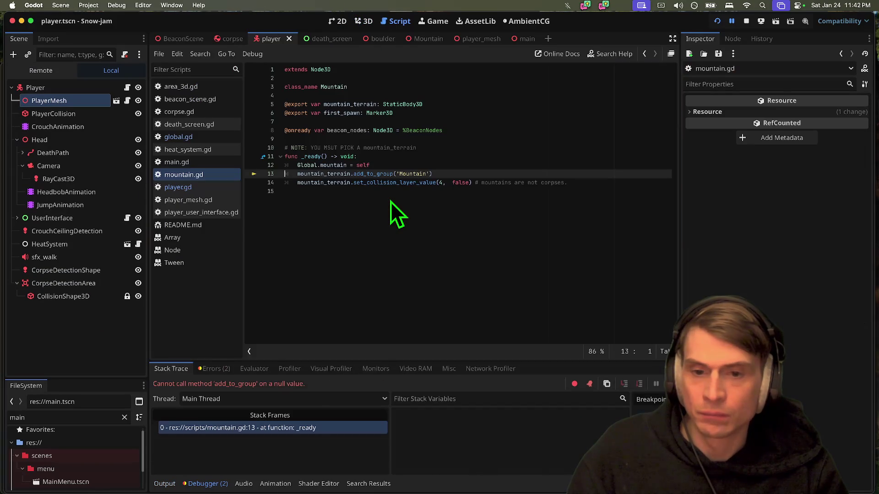
{"action": "left_click", "coordinate": [747, 22]}
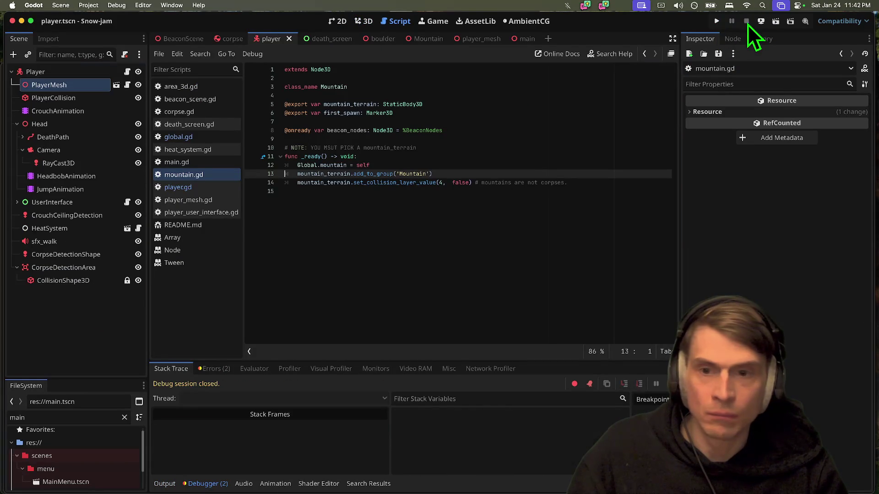
{"action": "left_click", "coordinate": [502, 235]}
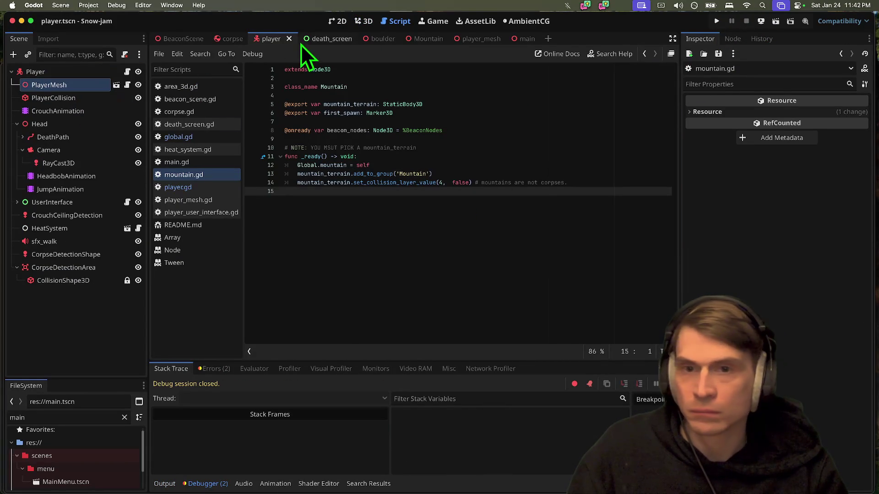
{"action": "left_click", "coordinate": [419, 39]}
{"action": "left_click", "coordinate": [40, 71]}
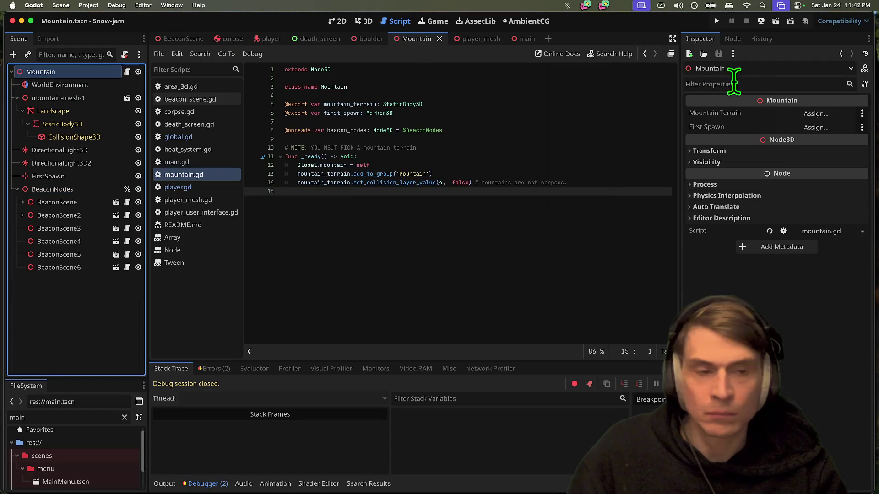
Step: Assign the StaticBody3D as the Mountain's Mountain Terrain property
{"action": "left_click", "coordinate": [822, 114]}
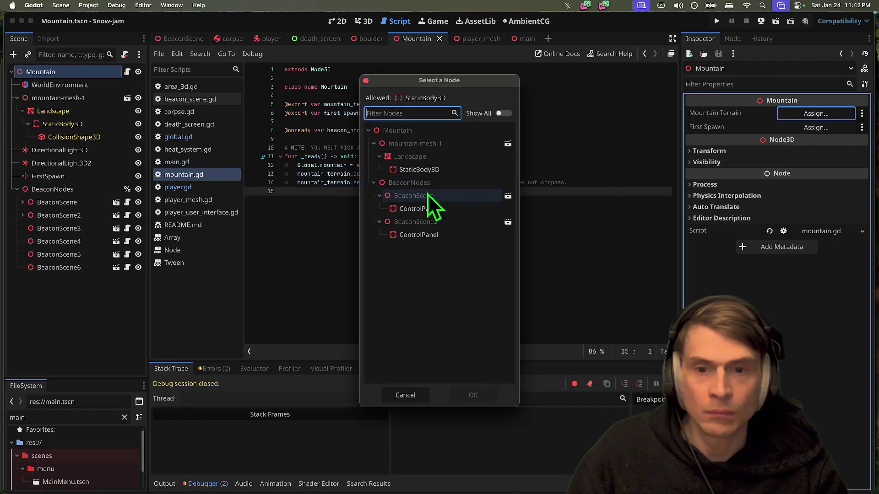
{"action": "left_click", "coordinate": [410, 170]}
{"action": "left_click", "coordinate": [476, 396]}
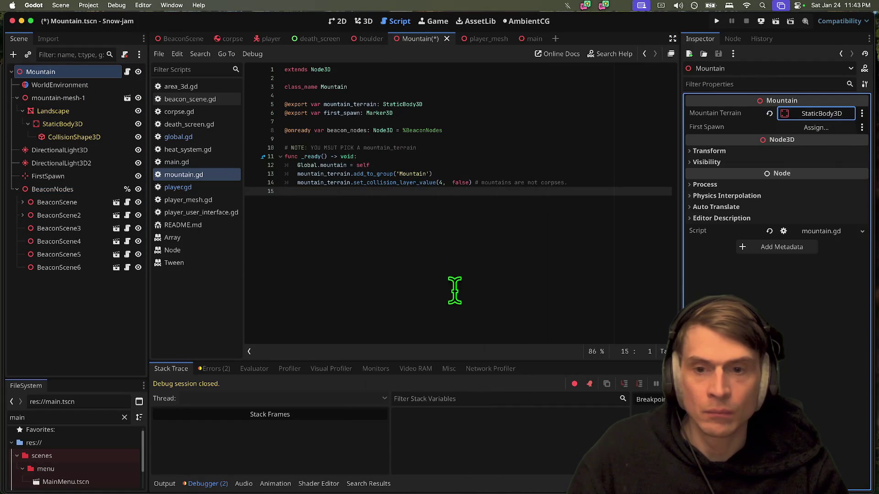
Step: Fly the 3D view to the FirstSpawn marker and raise it along Y
{"action": "left_click", "coordinate": [367, 22]}
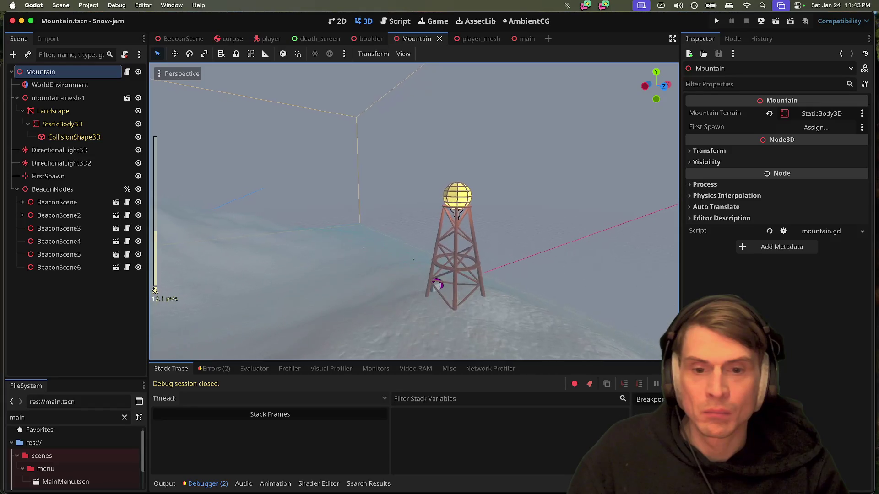
{"action": "key", "text": "w"}
{"action": "left_click_drag", "start_coordinate": [421, 226], "coordinate": [419, 217]}
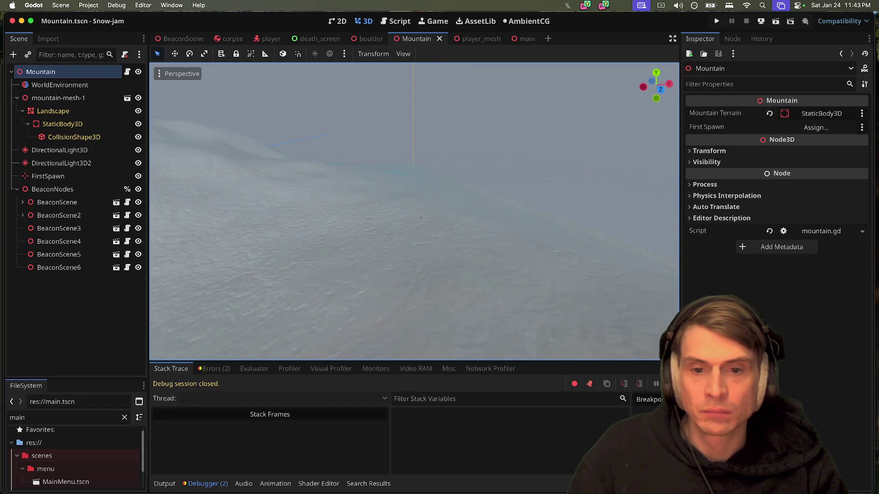
{"action": "left_click", "coordinate": [422, 219]}
{"action": "left_click_drag", "start_coordinate": [422, 158], "coordinate": [421, 185]}
{"action": "left_click", "coordinate": [64, 188]}
{"action": "left_click", "coordinate": [66, 176]}
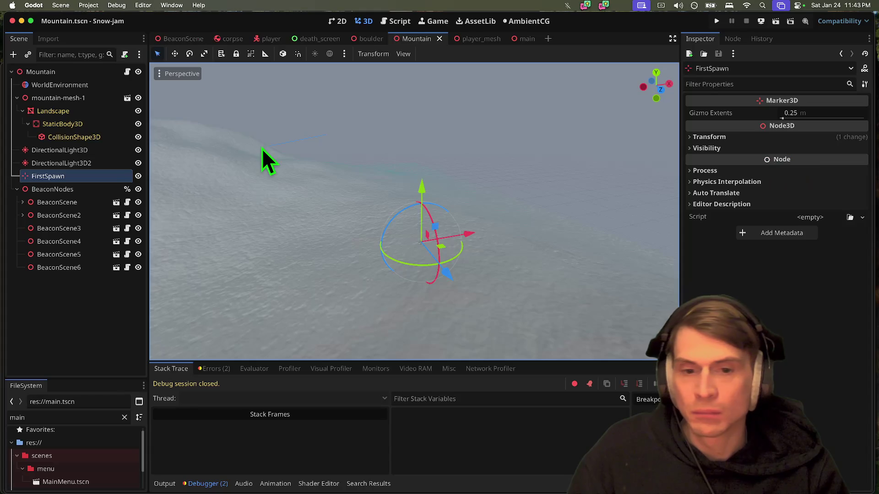
Step: Run the game twice to test spawning on the mountain slope, then open the player scene
{"action": "key", "text": "super+b"}
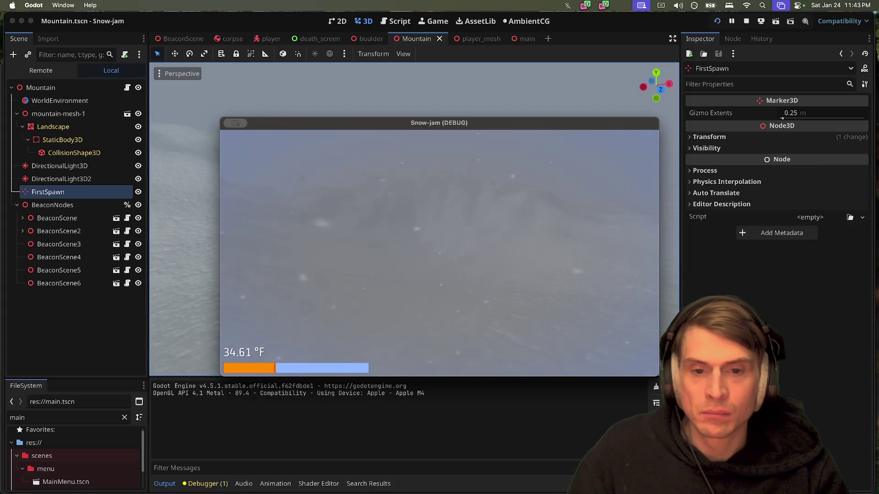
{"action": "key", "text": "Escape"}
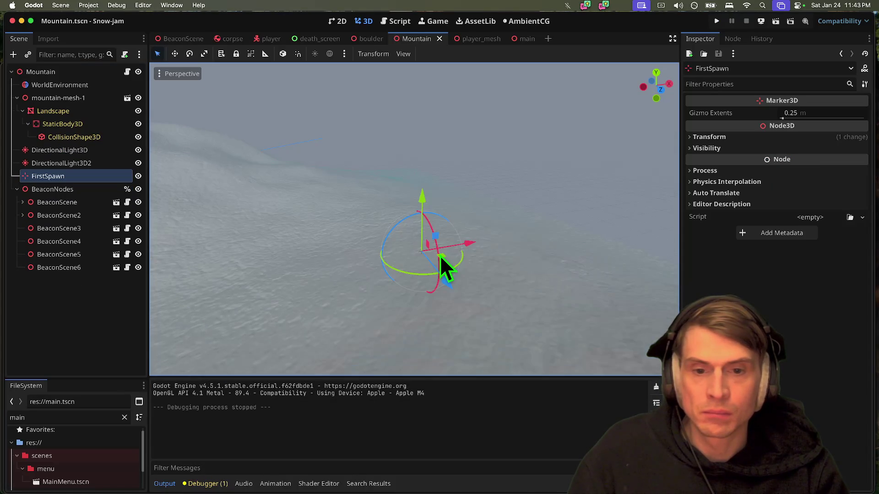
{"action": "key", "text": "super+b"}
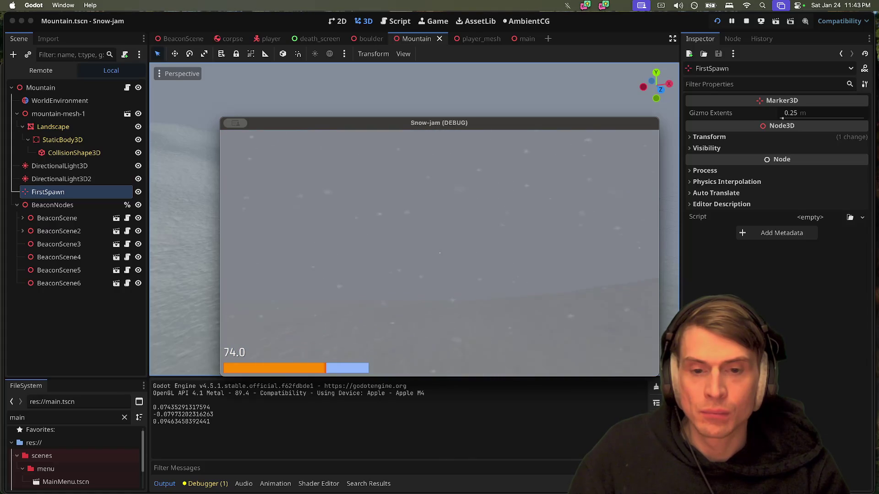
{"action": "left_click", "coordinate": [268, 38]}
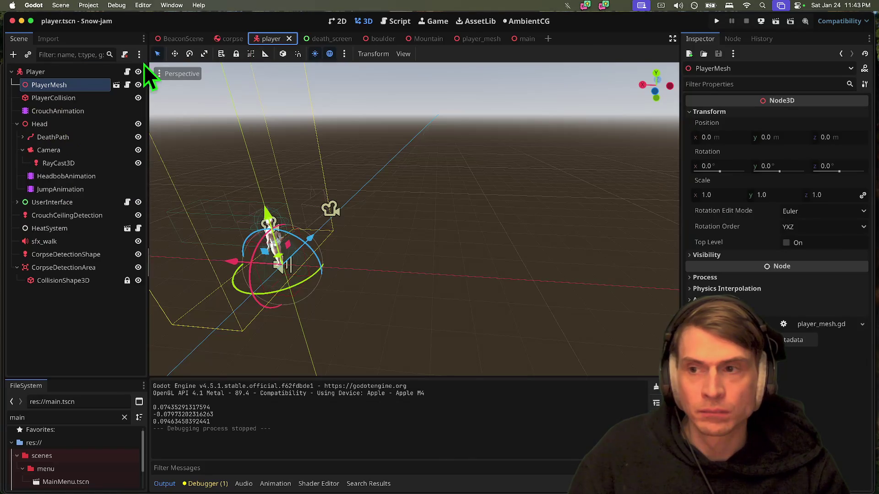
Step: Scroll through the player's script to review its code
{"action": "left_click", "coordinate": [127, 72]}
{"action": "scroll", "coordinate": [602, 250], "scroll_direction": "up", "scroll_amount": 10}
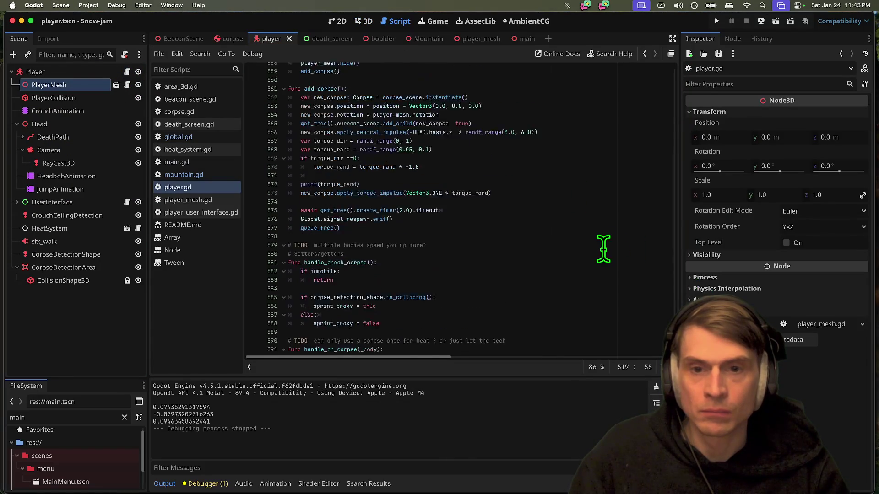
{"action": "scroll", "coordinate": [602, 250], "scroll_direction": "up", "scroll_amount": 8}
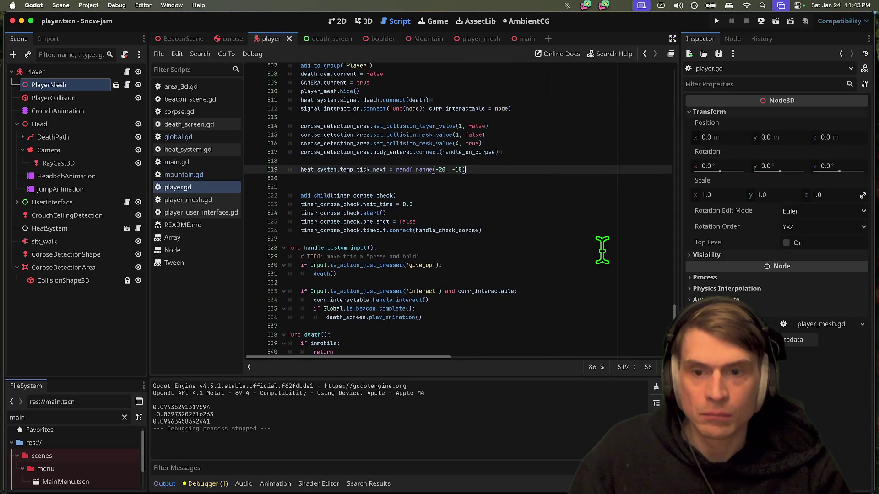
{"action": "scroll", "coordinate": [602, 249], "scroll_direction": "up", "scroll_amount": 5}
{"action": "left_click", "coordinate": [614, 197]}
{"action": "key", "text": "Up"}
{"action": "left_click", "coordinate": [614, 241]}
{"action": "scroll", "coordinate": [613, 241], "scroll_direction": "down", "scroll_amount": 20}
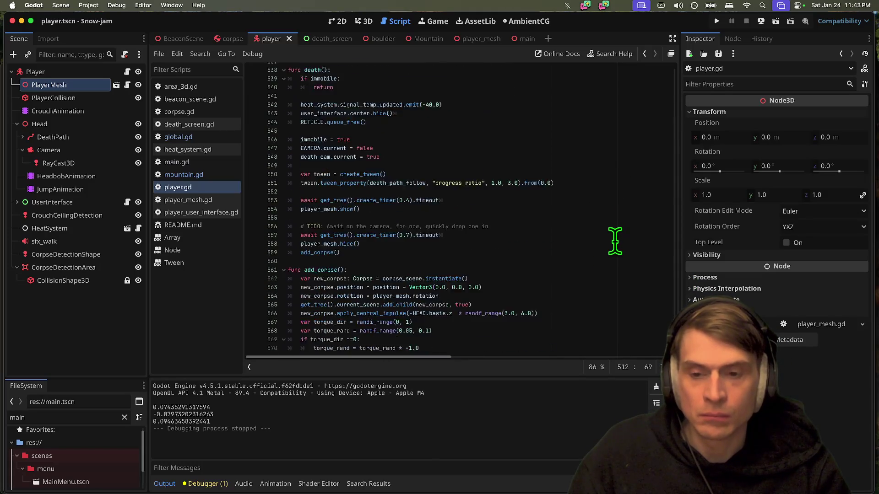
Step: In global.gd's add_new_player, type the new_player variable as Player
{"action": "left_click", "coordinate": [197, 139]}
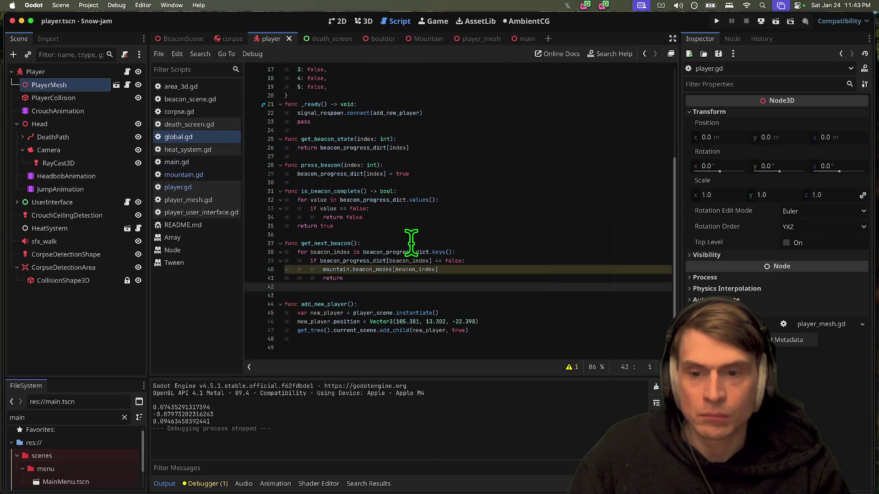
{"action": "left_click", "coordinate": [515, 321]}
{"action": "key", "text": "Return"}
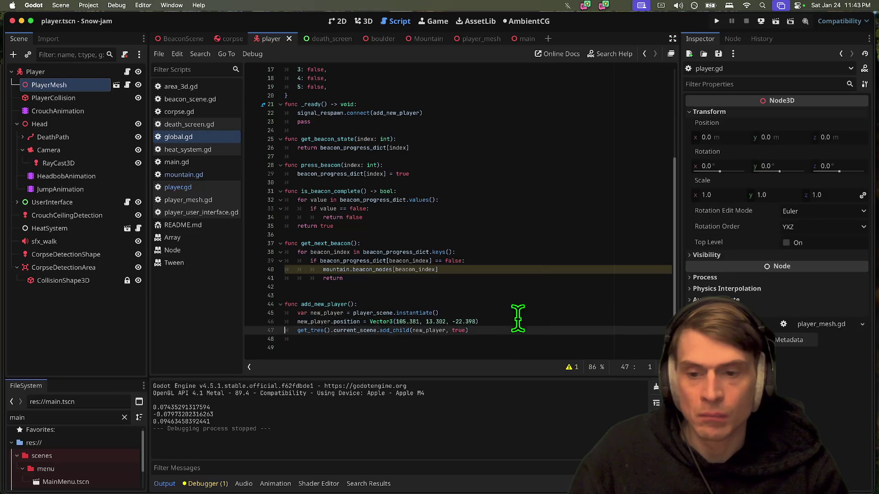
{"action": "type", "text": "new_player"}
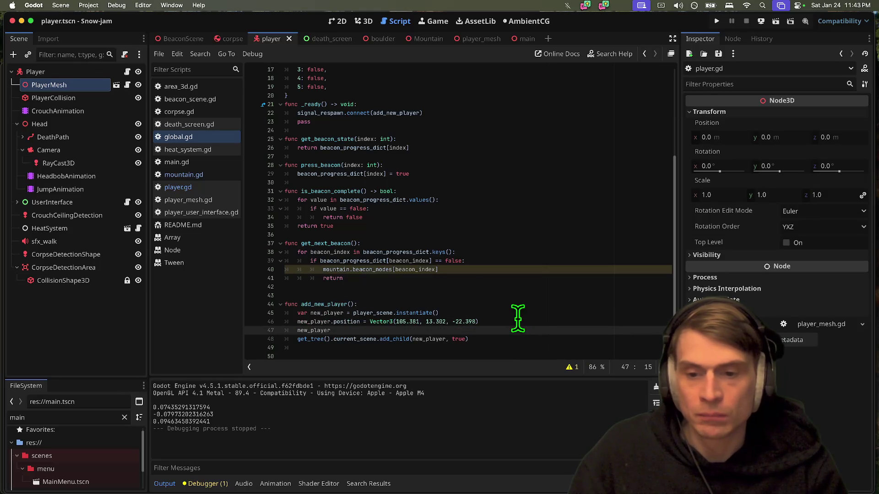
{"action": "type", "text": ".look"}
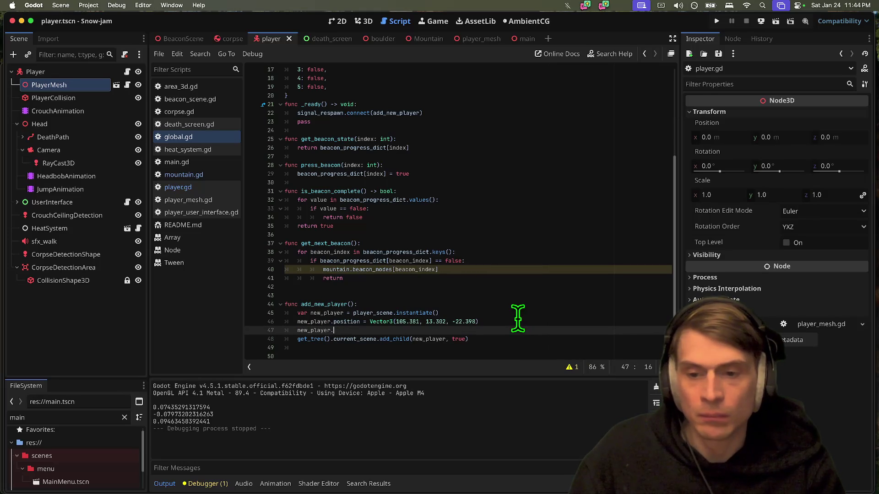
{"action": "type", "text": "r"}
{"action": "type", "text": "o"}
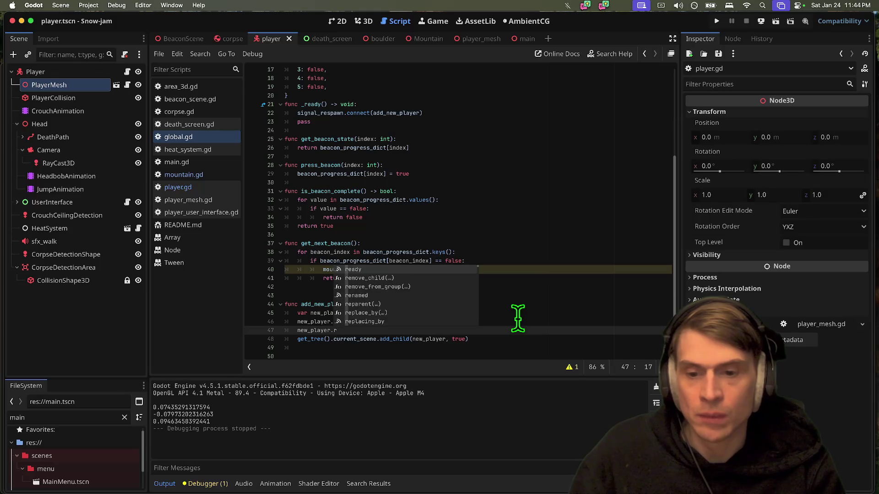
{"action": "key", "text": "BackSpace"}
{"action": "key", "text": "BackSpace"}
{"action": "key", "text": "BackSpace"}
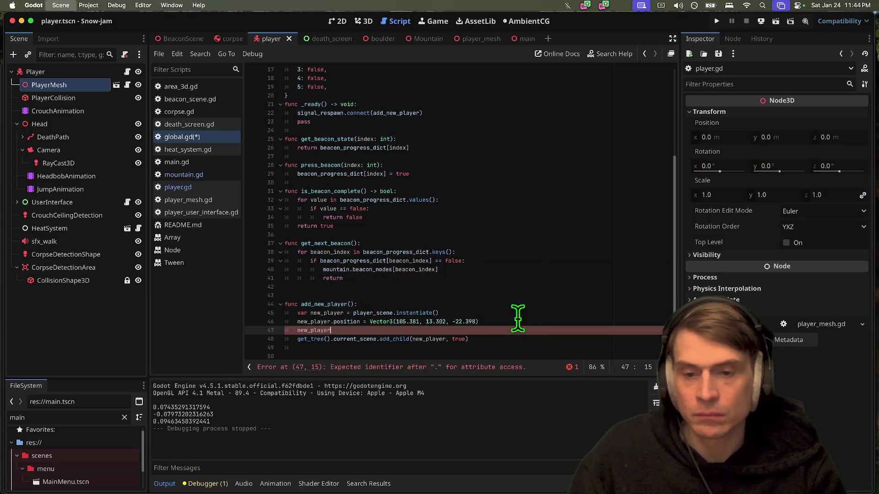
{"action": "key", "text": "ctrl+shift+k"}
{"action": "left_click", "coordinate": [341, 312]}
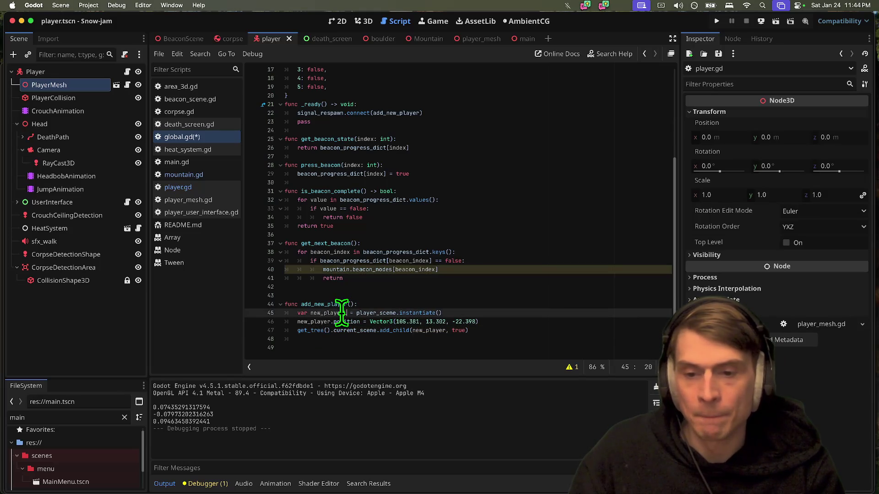
{"action": "key", "text": "Return"}
{"action": "key", "text": "Return"}
Step: Add new_player.look_at(get_next_beacon()) after the position assignment
{"action": "key", "text": "alt+Down"}
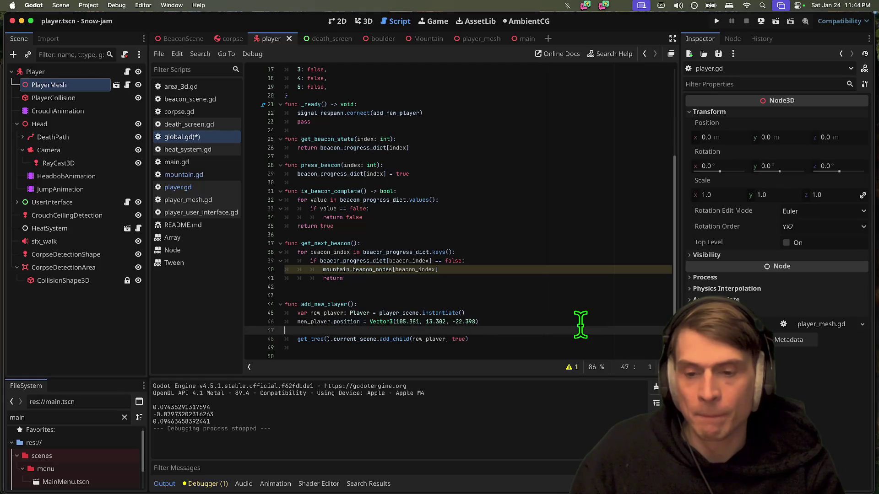
{"action": "type", "text": ".loo"}
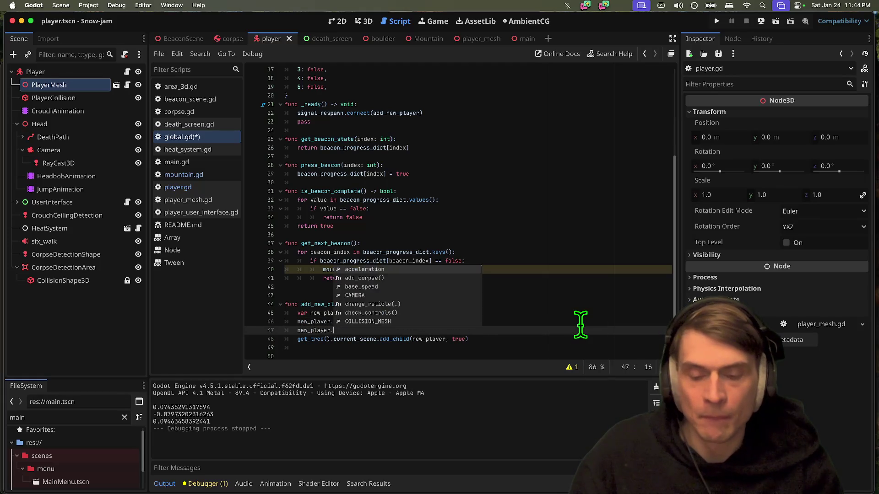
{"action": "key", "text": "Down"}
{"action": "key", "text": "Return"}
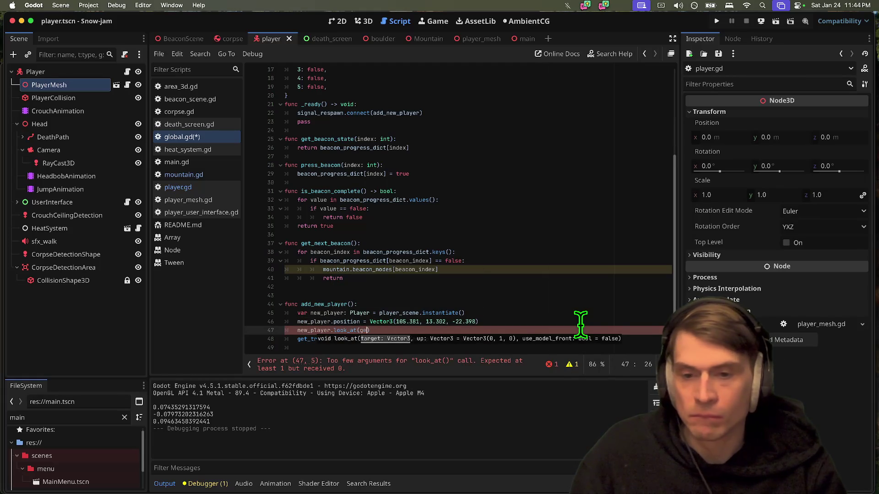
{"action": "key", "text": "Return"}
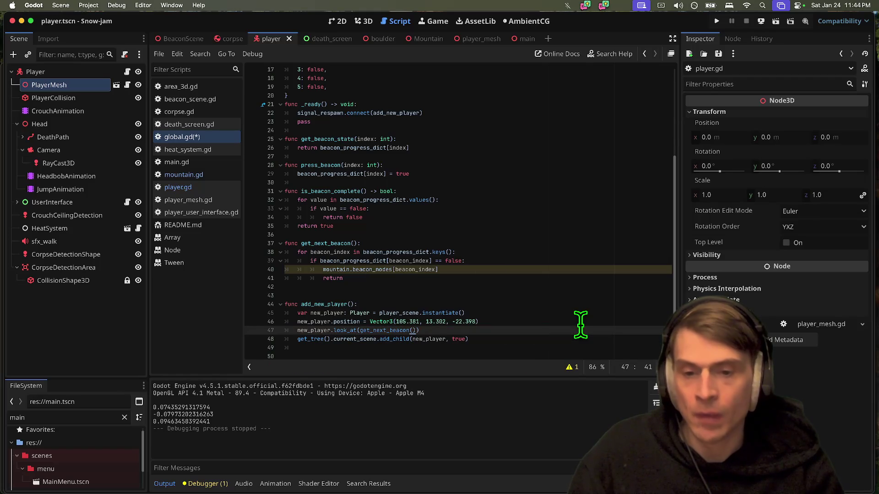
Step: Move return onto the beacon_nodes line 40 in get_next_beacon, then save and run the game
{"action": "left_click", "coordinate": [590, 276]}
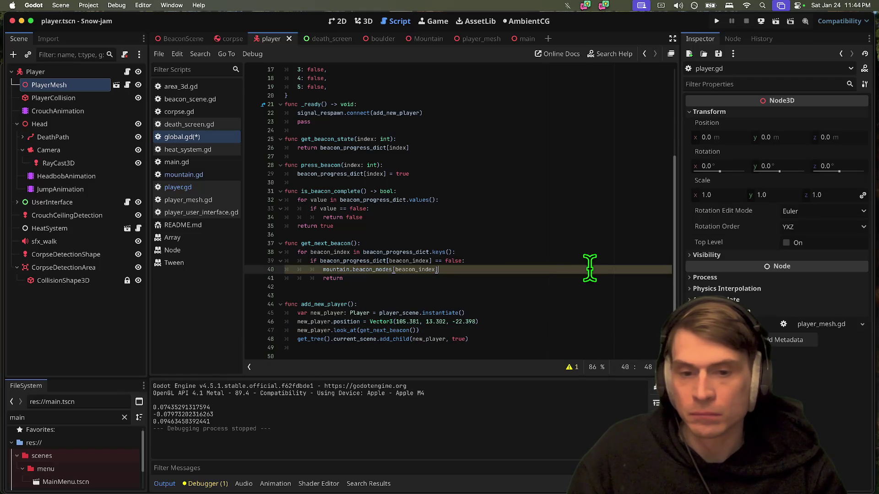
{"action": "double_click", "coordinate": [332, 278]}
{"action": "left_click_drag", "start_coordinate": [332, 278], "coordinate": [322, 269]}
{"action": "key", "text": "Down"}
{"action": "key", "text": "BackSpace"}
{"action": "key", "text": "BackSpace"}
{"action": "key", "text": "BackSpace"}
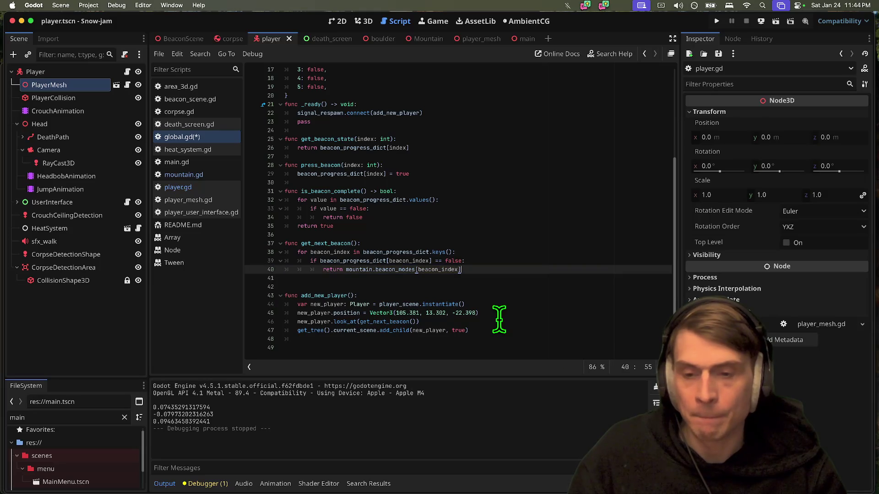
{"action": "key", "text": "super+b"}
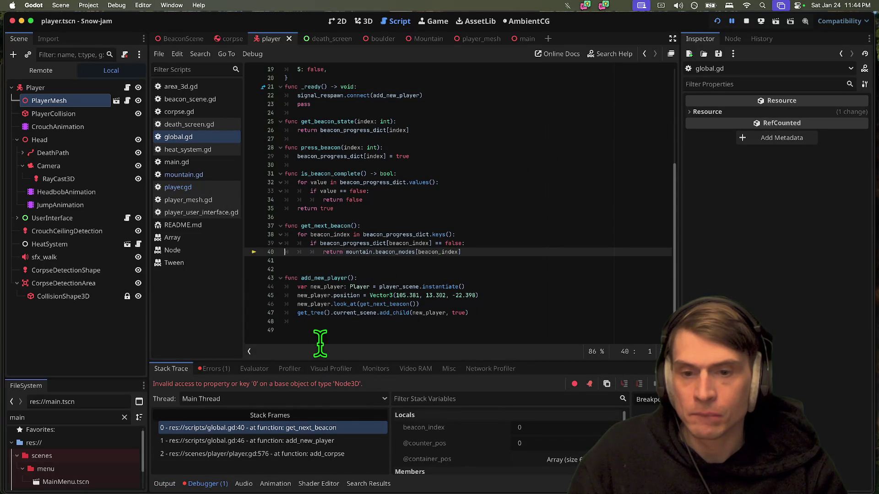
Step: Inspect Global.mountain on line 40 in the debugger, then stop the errored run
{"action": "mouse_move", "coordinate": [392, 253]}
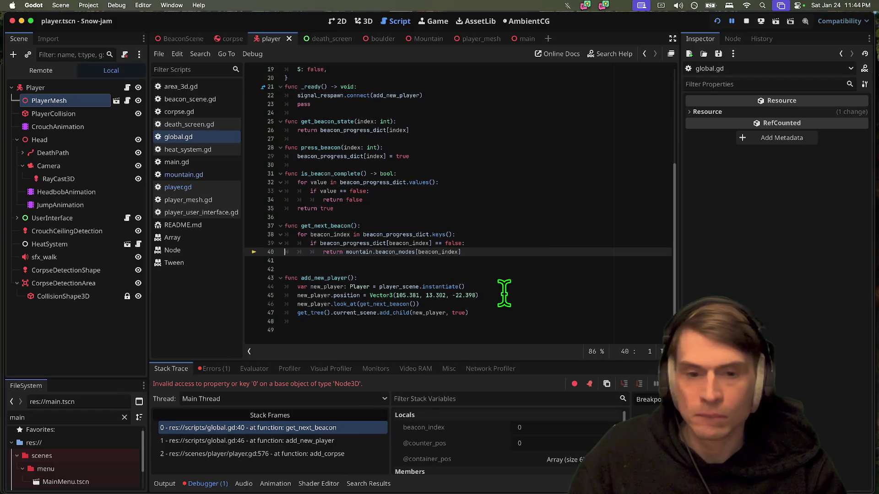
{"action": "left_click", "coordinate": [517, 259]}
{"action": "left_click", "coordinate": [747, 21]}
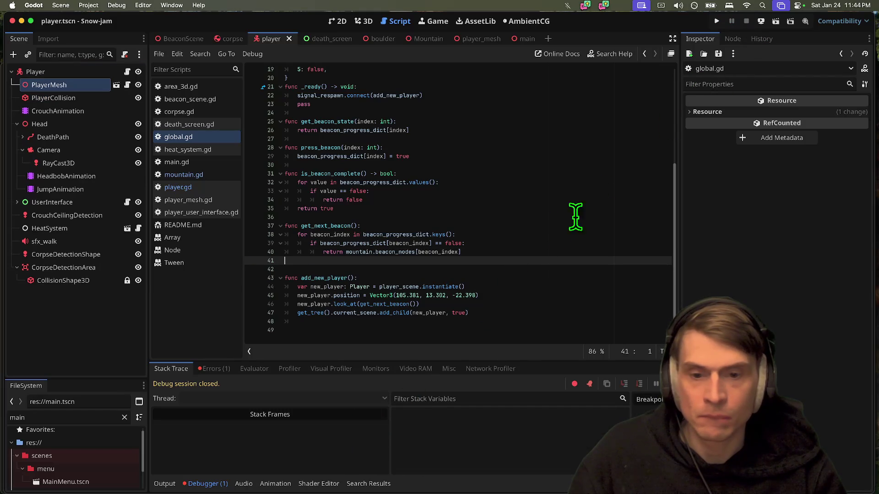
Step: Give get_next_beacon a Node3D return type
{"action": "double_click", "coordinate": [398, 304]}
{"action": "left_click", "coordinate": [491, 304]}
{"action": "type", "text": "."}
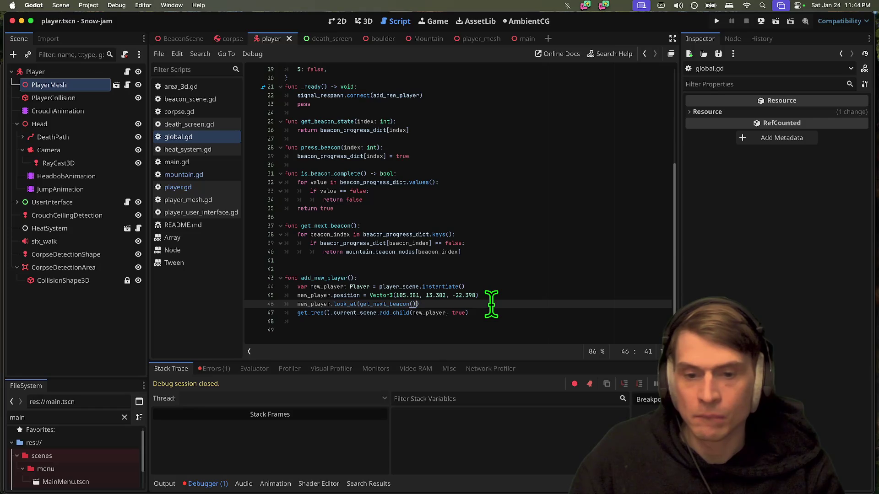
{"action": "key", "text": "BackSpace"}
{"action": "left_click", "coordinate": [472, 227]}
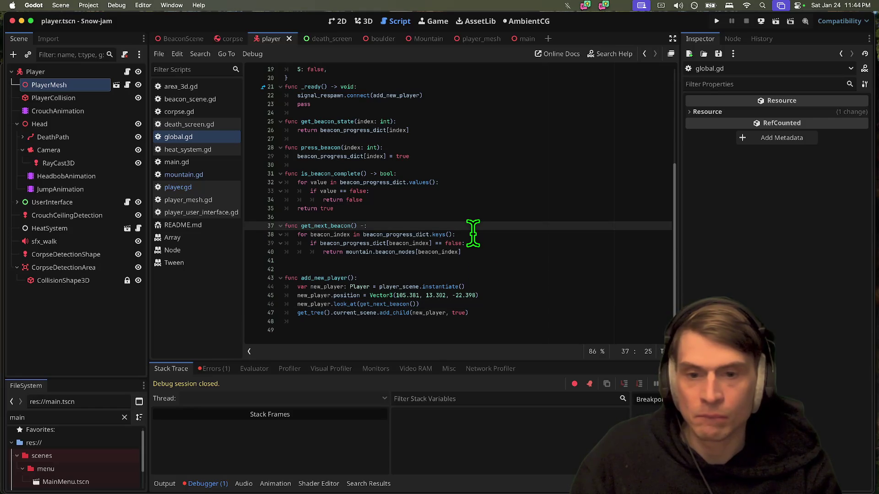
{"action": "type", "text": "Node"}
{"action": "key", "text": "Down"}
{"action": "key", "text": "Down"}
{"action": "key", "text": "Return"}
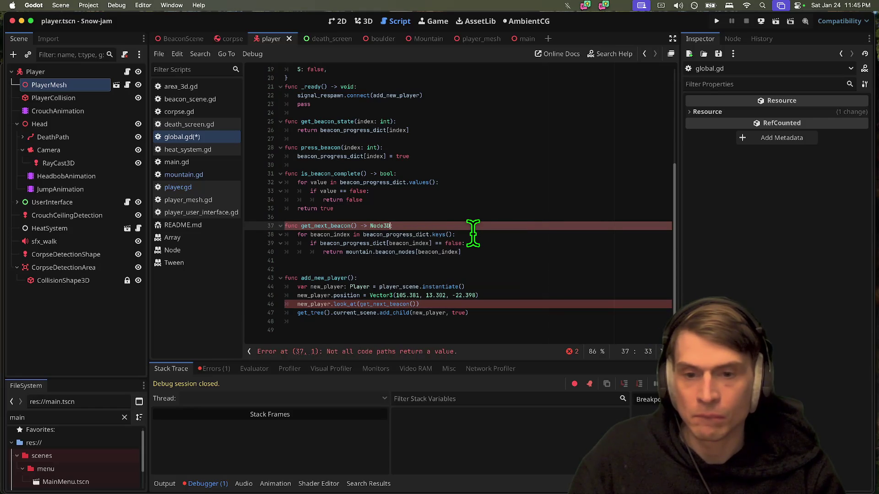
Step: Remove the blank line after get_next_beacon, save global.gd, and check beacon_nodes' definition in mountain.gd
{"action": "left_click", "coordinate": [514, 268]}
{"action": "key", "text": "BackSpace"}
{"action": "key", "text": "super+s"}
{"action": "left_click", "coordinate": [402, 252]}
{"action": "left_click", "coordinate": [402, 253], "text": "super"}
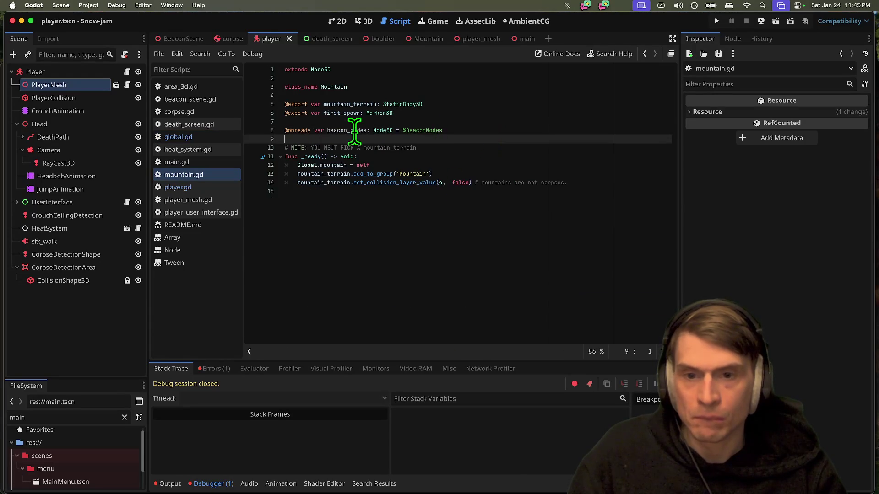
{"action": "key", "text": "alt+Left"}
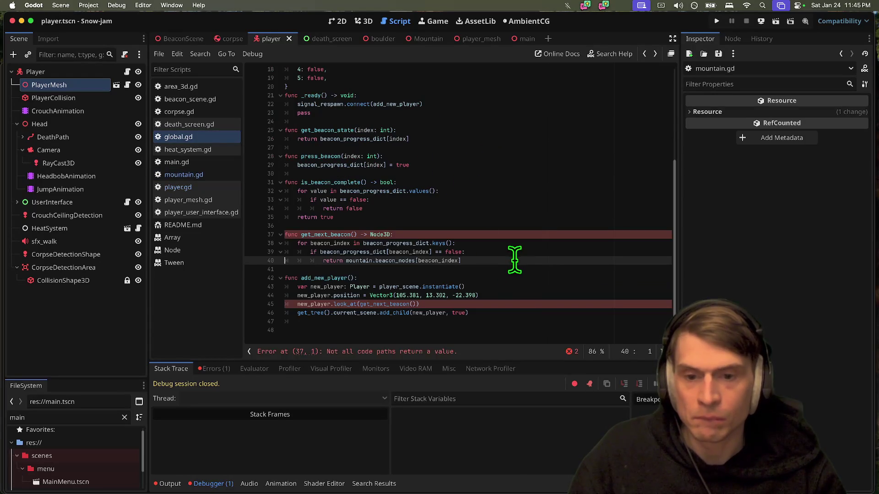
Step: Make line 40 return mountain.beacon_nodes.get_child(beacon_index)
{"action": "left_click", "coordinate": [409, 261]}
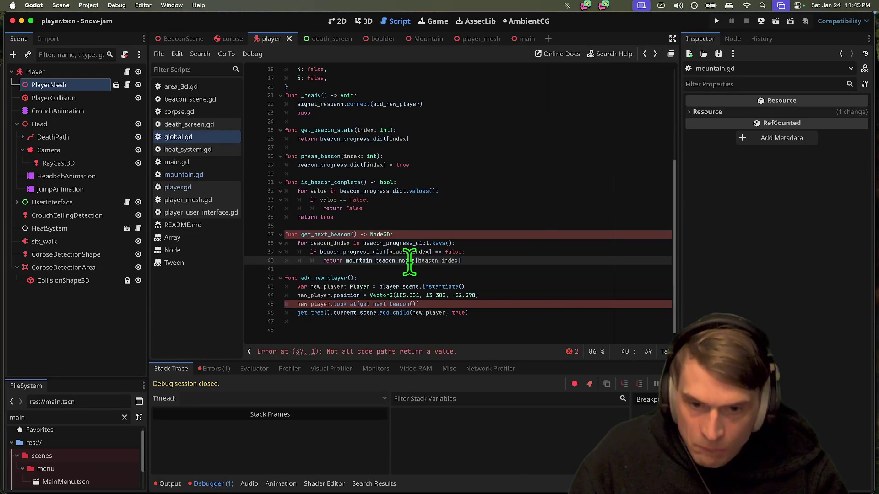
{"action": "double_click", "coordinate": [440, 261]}
{"action": "key", "text": "BackSpace"}
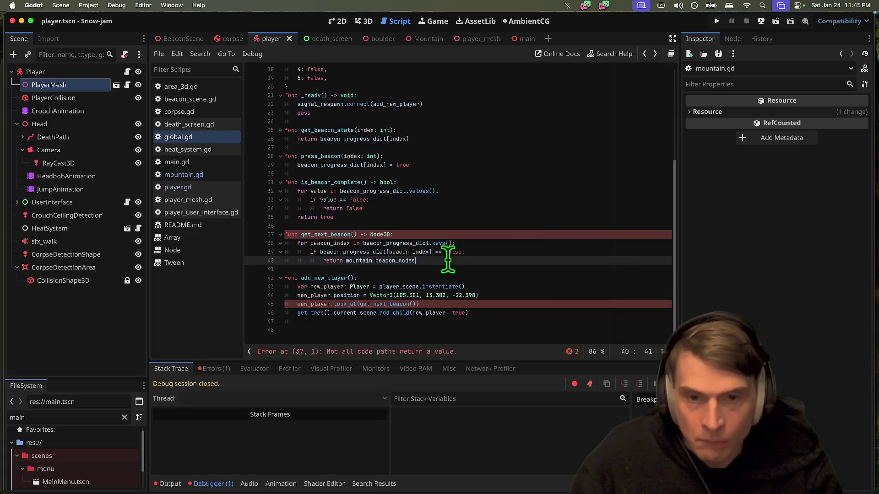
{"action": "type", "text": ".get_chi"}
{"action": "key", "text": "Return"}
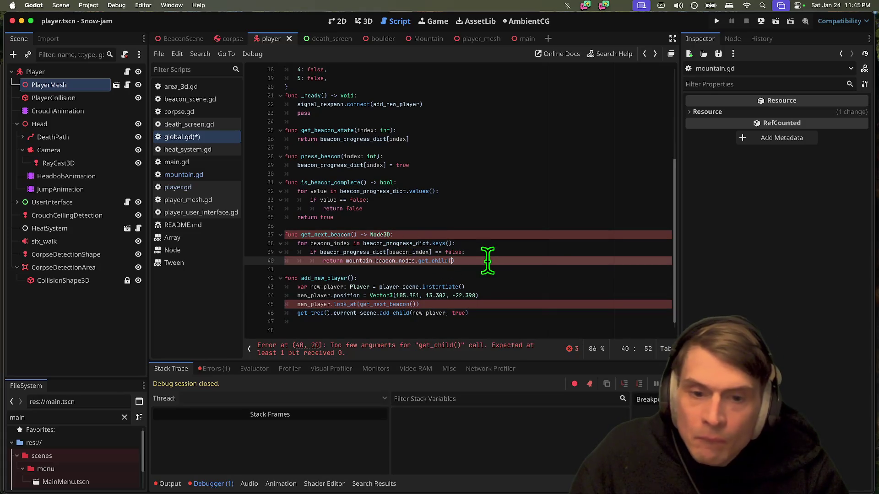
{"action": "type", "text": "beacon_index"}
Step: Go to the flagged error line and add blank lines after the loop's return
{"action": "left_click", "coordinate": [426, 351]}
{"action": "key", "text": "Down"}
{"action": "key", "text": "Down"}
{"action": "key", "text": "Down"}
{"action": "key", "text": "Return"}
{"action": "key", "text": "Return"}
Step: Start an indented line 42 as return mountain.beacon_nodes.get_child_count()
{"action": "key", "text": "Up"}
{"action": "key", "text": "Tab"}
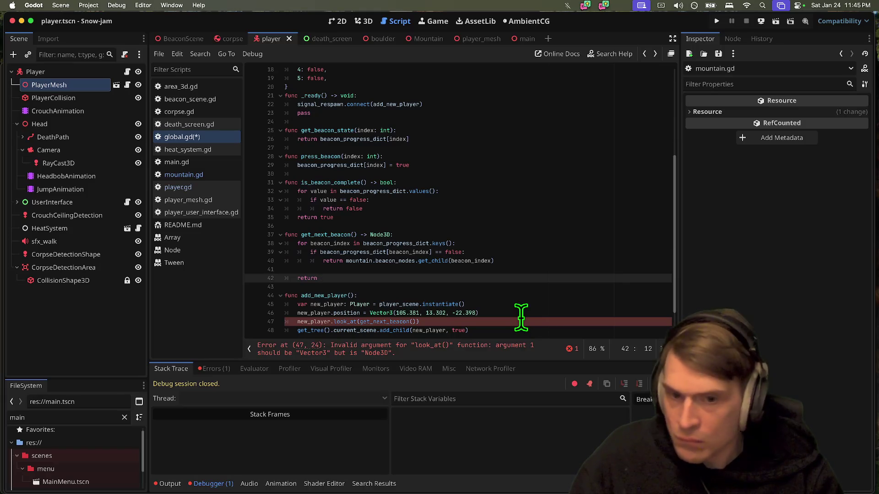
{"action": "mouse_move", "coordinate": [387, 255]}
{"action": "left_mouse_down"}
{"action": "mouse_move", "coordinate": [343, 255]}
{"action": "mouse_move", "coordinate": [394, 273]}
{"action": "left_mouse_up"}
{"action": "double_click", "coordinate": [366, 261]}
{"action": "key", "text": "super+c"}
{"action": "left_click", "coordinate": [479, 278]}
{"action": "key", "text": "super+v"}
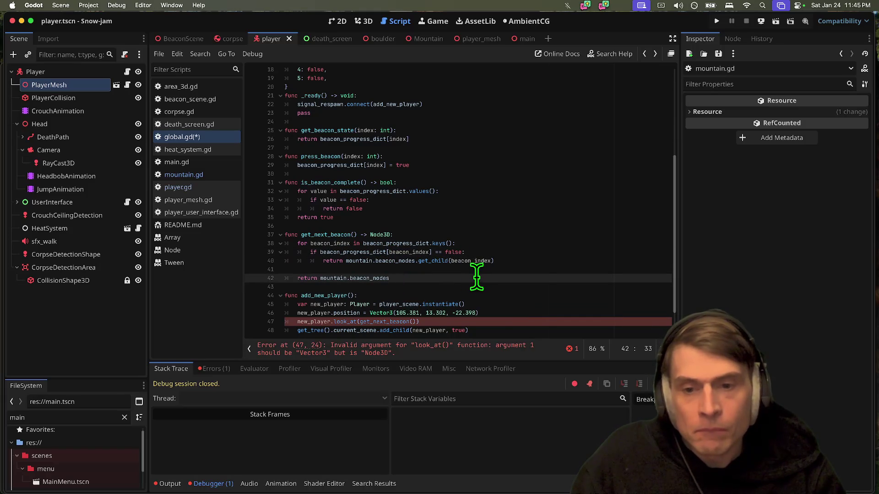
{"action": "key", "text": "BackSpace"}
{"action": "type", "text": "get_ch"}
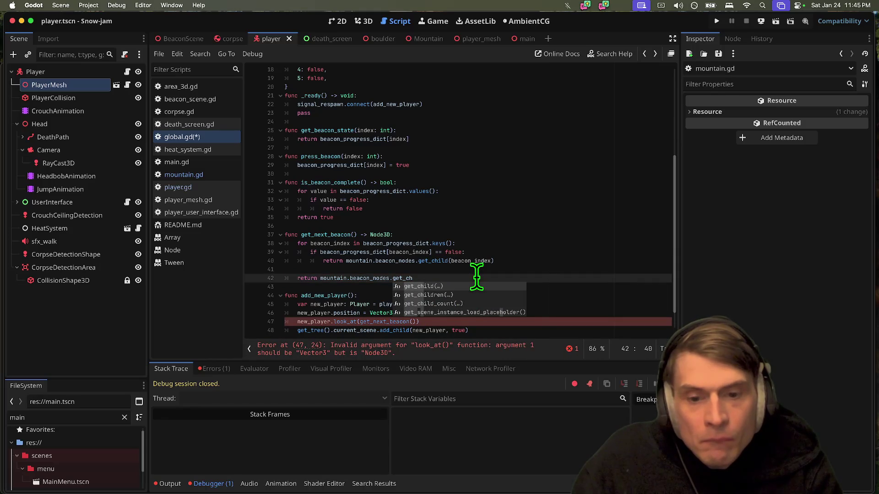
{"action": "key", "text": "Down"}
{"action": "key", "text": "Down"}
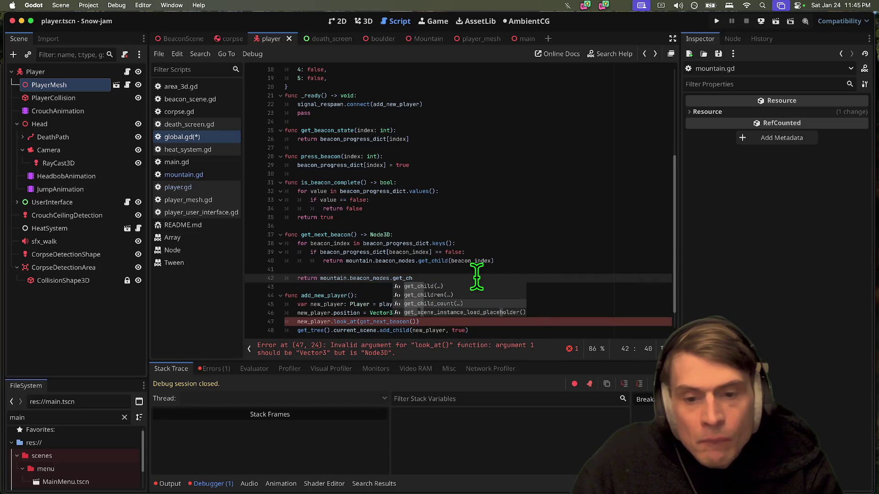
{"action": "key", "text": "Return"}
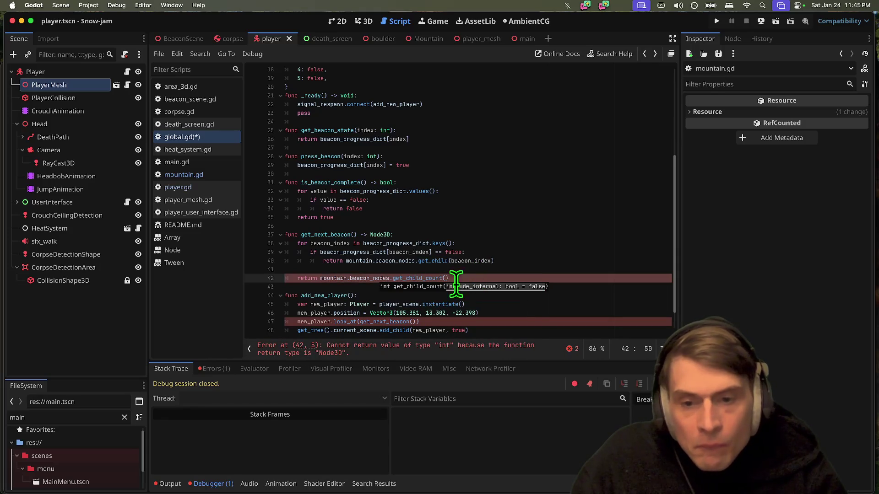
Step: Rework line 42, deleting the broken return line and restoring it with undo
{"action": "left_click_drag", "start_coordinate": [320, 278], "coordinate": [469, 280]}
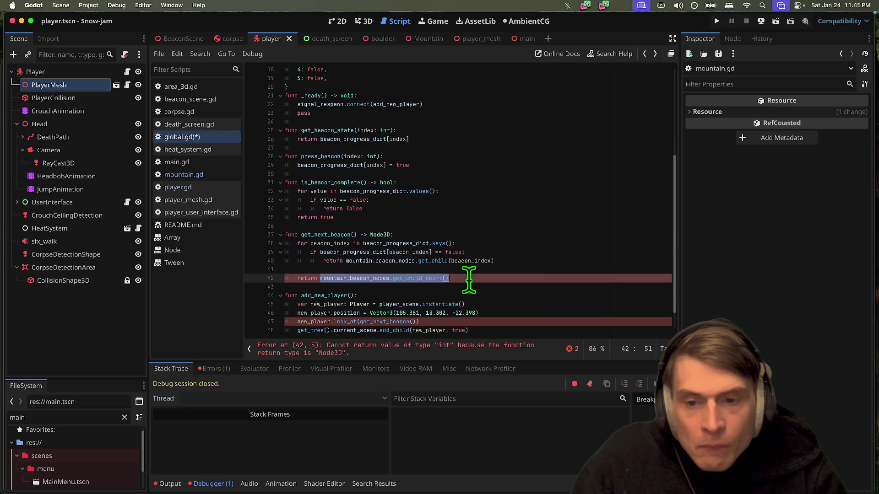
{"action": "left_click", "coordinate": [379, 262]}
{"action": "left_click", "coordinate": [321, 279]}
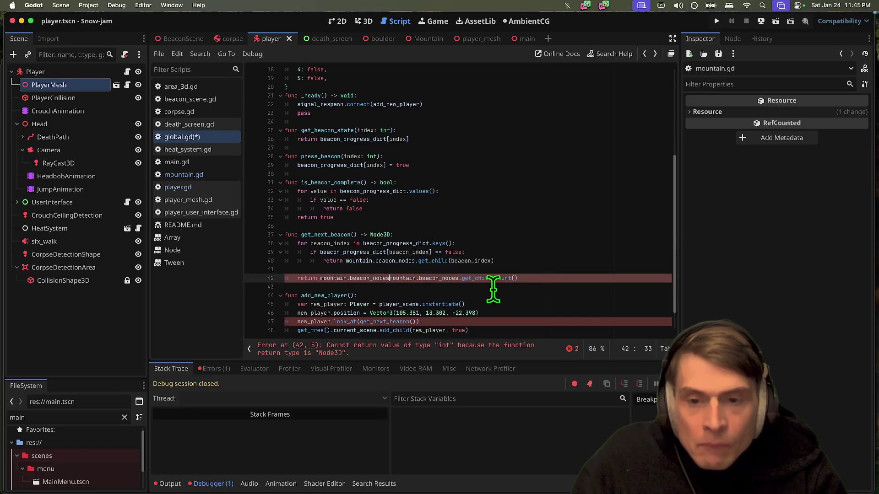
{"action": "key", "text": "super+v"}
{"action": "key", "text": "BackSpace"}
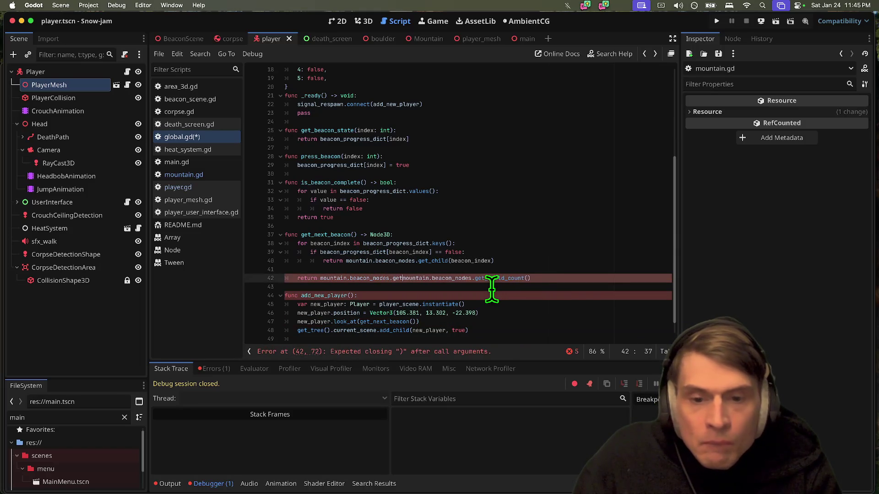
{"action": "type", "text": "("}
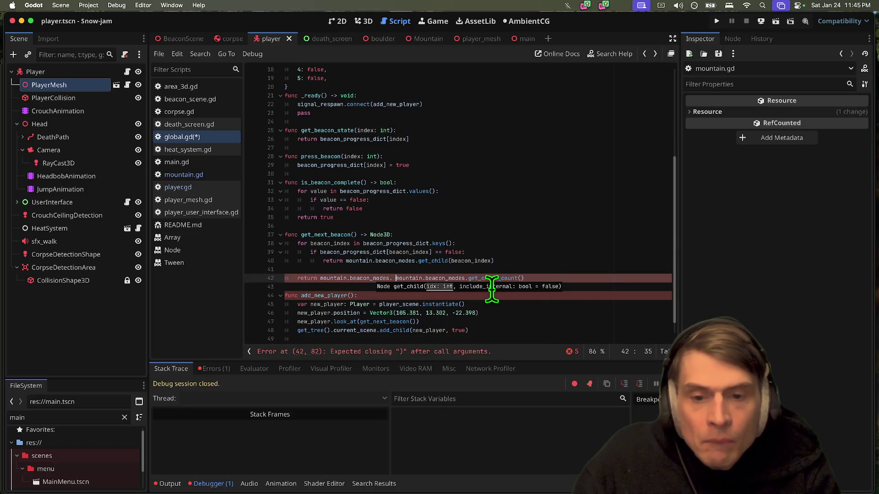
{"action": "key", "text": "BackSpace"}
{"action": "type", "text": "lastc"}
{"action": "key", "text": "BackSpace"}
{"action": "key", "text": "BackSpace"}
{"action": "key", "text": "BackSpace"}
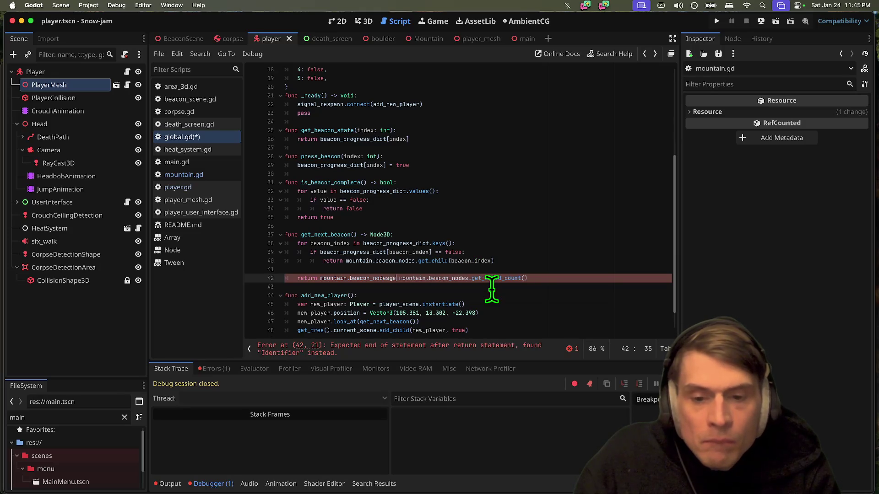
{"action": "key", "text": "ctrl+shift+k"}
{"action": "key", "text": "Up"}
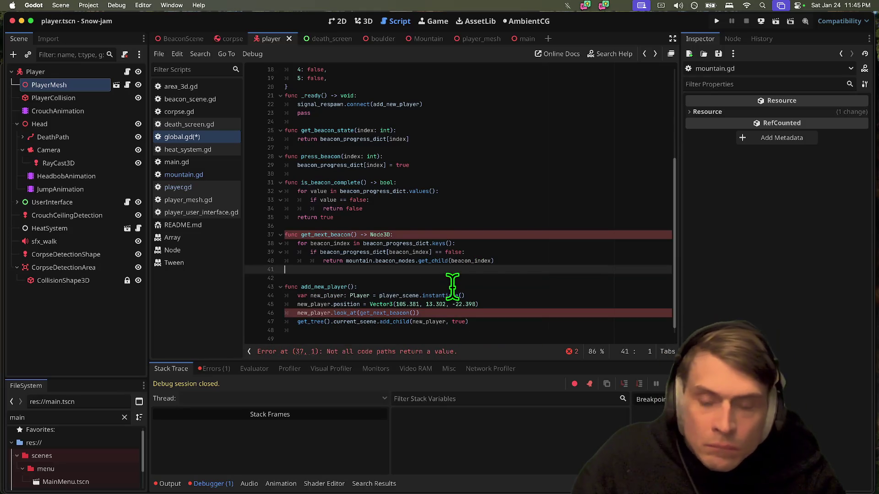
{"action": "key", "text": "ctrl+z"}
Step: Rewrite line 42 as get_child(... get_child_count() - 1) to return the last beacon
{"action": "type", "text": ".get_child_count"}
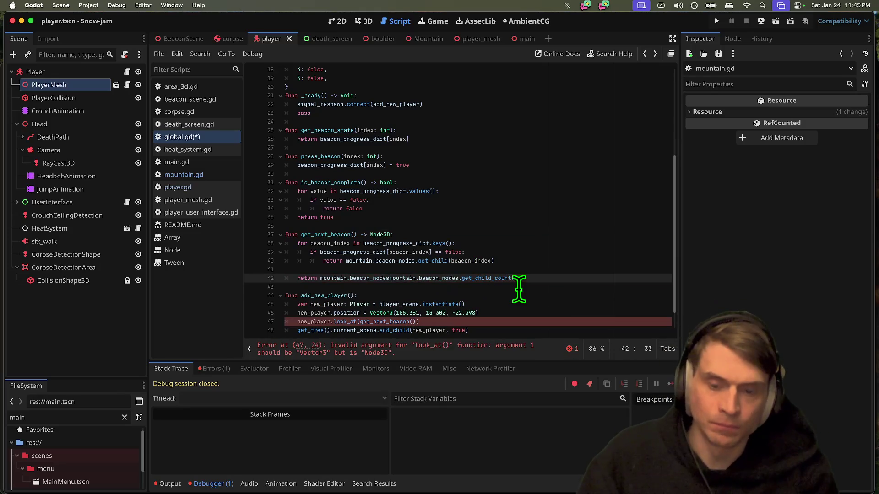
{"action": "type", "text": "h"}
{"action": "key", "text": "Tab"}
{"action": "key", "text": "Right"}
{"action": "key", "text": "Right"}
{"action": "key", "text": "shift+End"}
{"action": "key", "text": "Delete"}
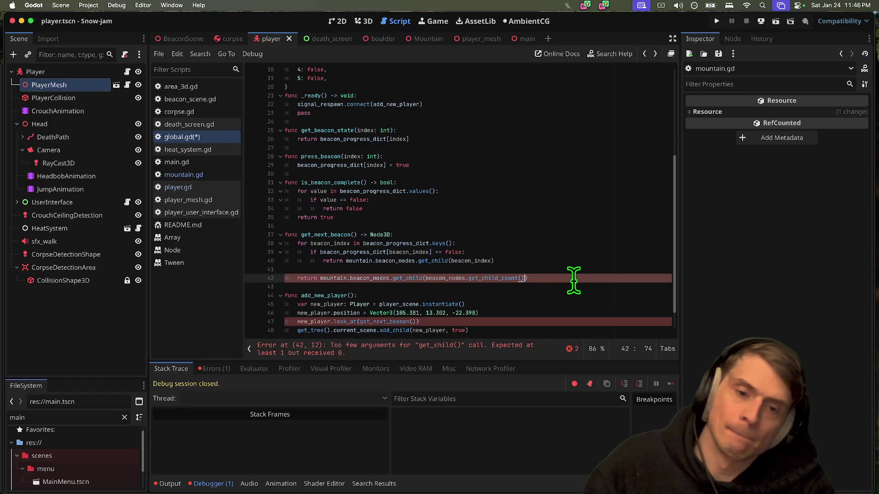
{"action": "type", "text": " - 1)"}
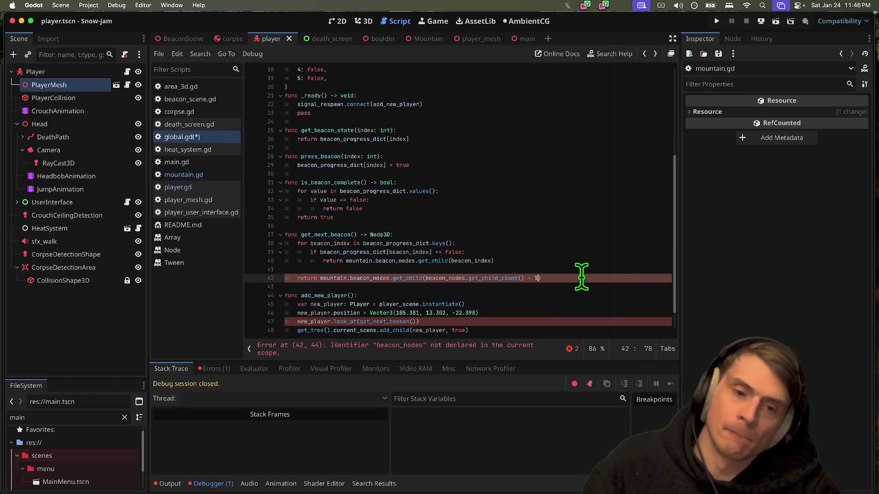
{"action": "scroll", "coordinate": [460, 329], "scroll_direction": "down", "scroll_amount": 1}
{"action": "double_click", "coordinate": [494, 252]}
{"action": "key", "text": "BackSpace"}
{"action": "key", "text": "BackSpace"}
{"action": "key", "text": "Delete"}
{"action": "key", "text": "Delete"}
{"action": "scroll", "coordinate": [493, 254], "scroll_direction": "up", "scroll_amount": 1}
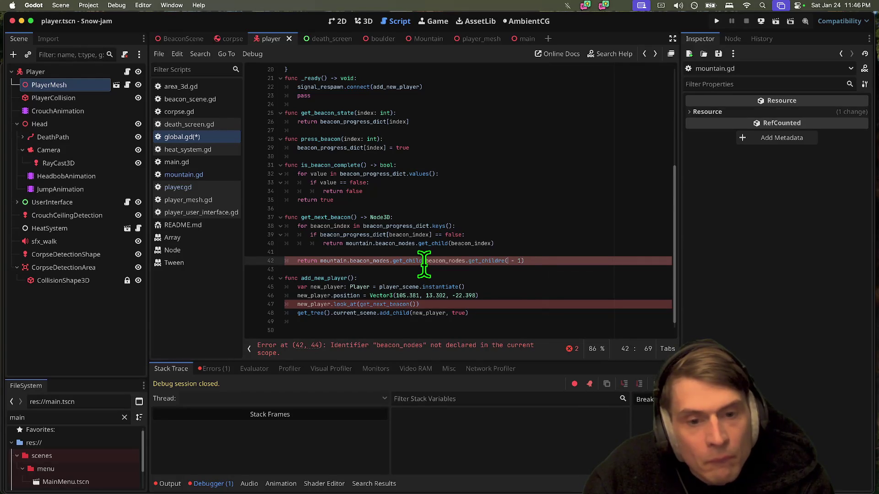
{"action": "type", "text": "ge"}
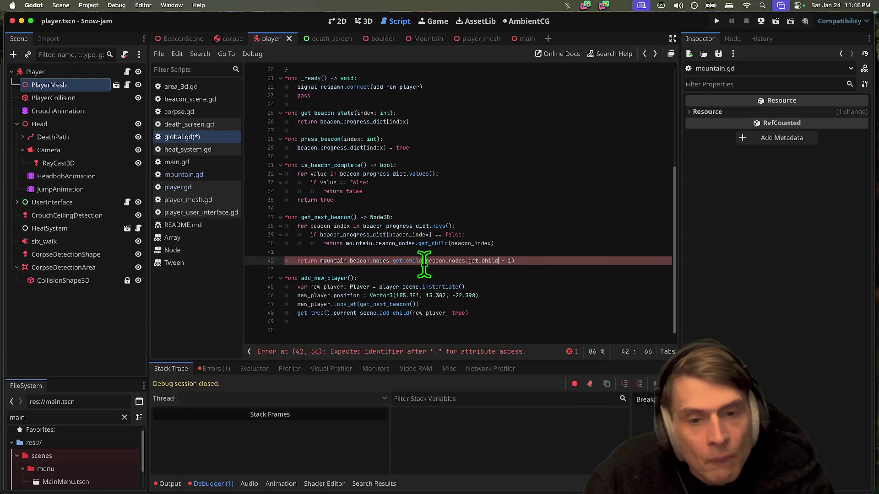
Step: Fix the undeclared beacon_nodes error by replacing it with mountain.beacon_nodes
{"action": "left_click", "coordinate": [434, 351]}
{"action": "double_click", "coordinate": [374, 253]}
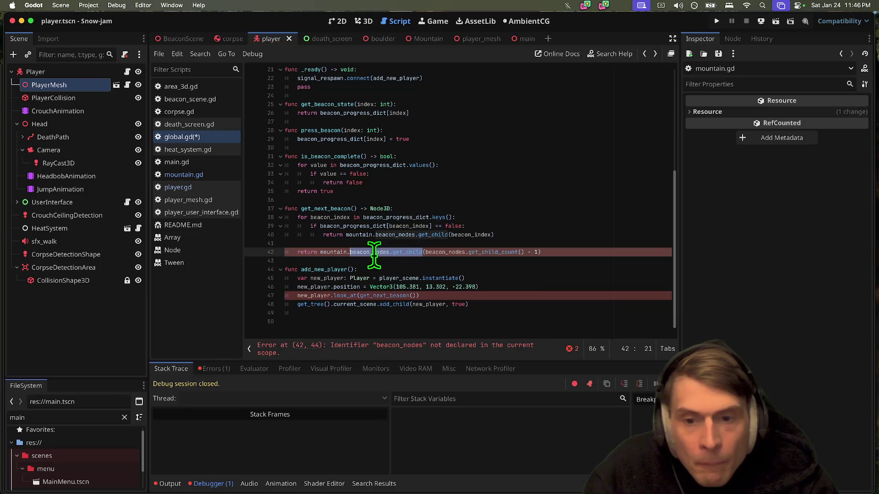
{"action": "left_click_drag", "start_coordinate": [374, 254], "coordinate": [320, 252]}
{"action": "double_click", "coordinate": [435, 253]}
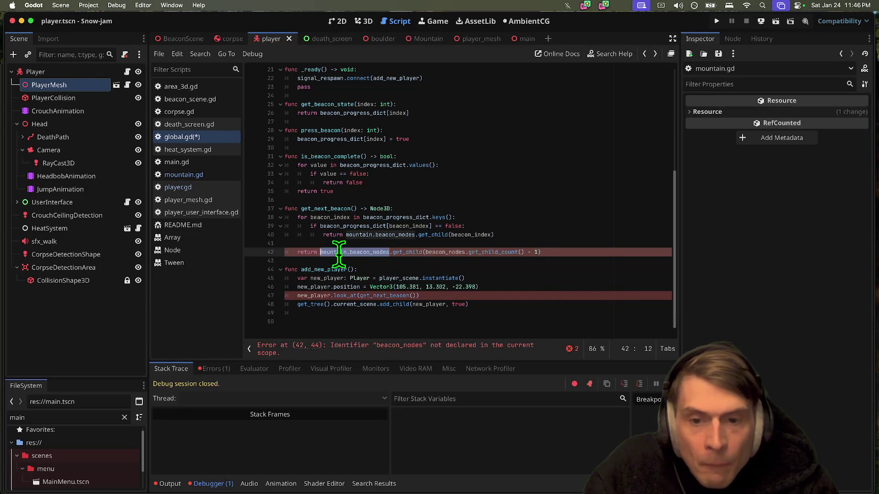
{"action": "key", "text": "ctrl+c"}
{"action": "double_click", "coordinate": [439, 252]}
{"action": "key", "text": "ctrl+v"}
{"action": "left_click", "coordinate": [587, 261]}
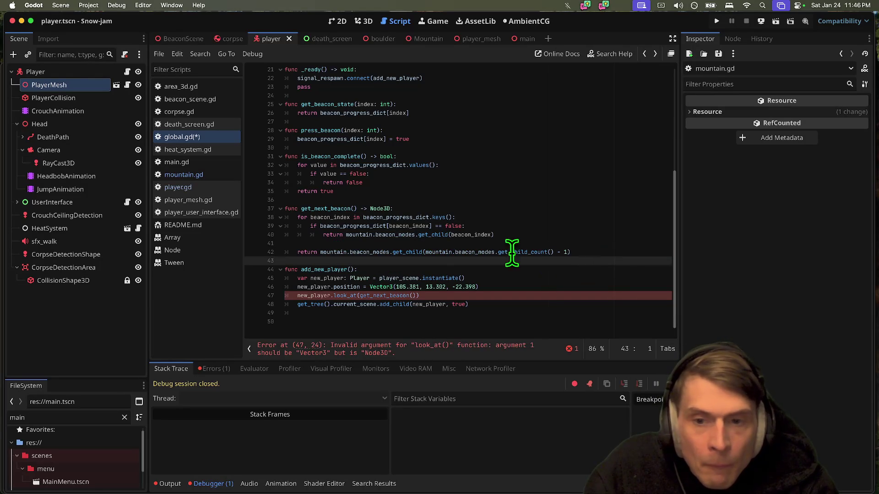
Step: Make look_at on line 47 target get_next_beacon().position
{"action": "double_click", "coordinate": [324, 217]}
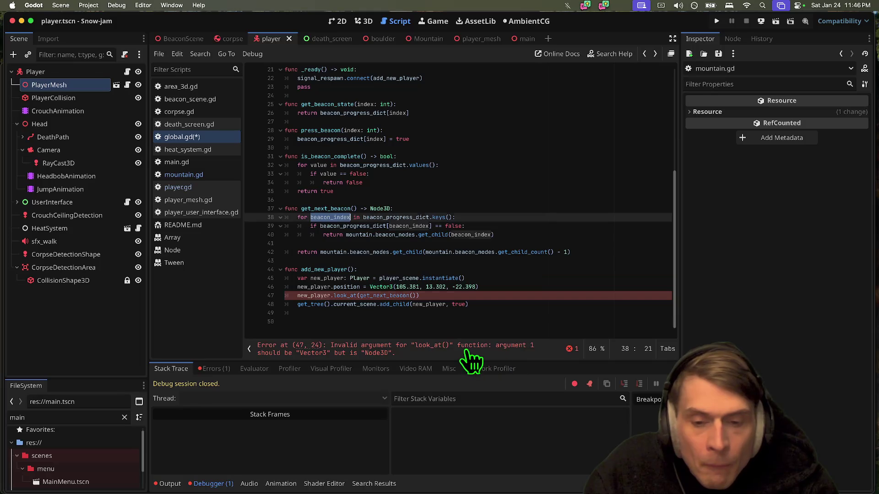
{"action": "left_click", "coordinate": [437, 295]}
{"action": "type", "text": ".position"}
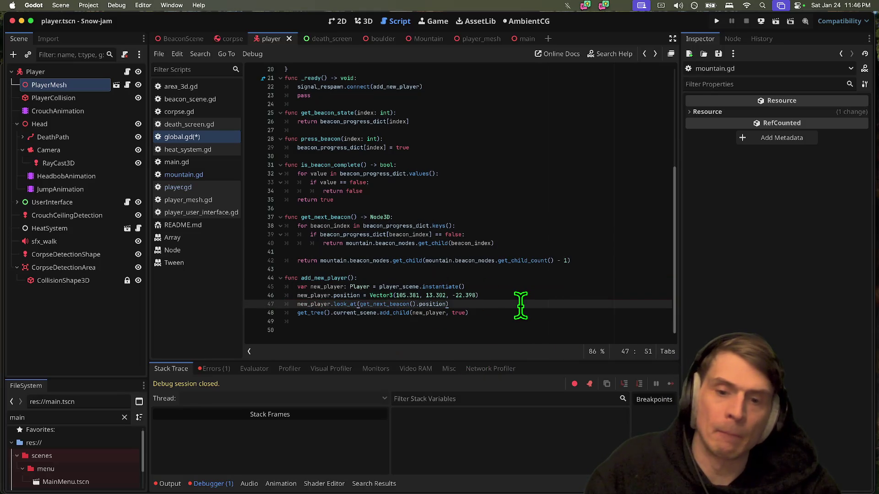
Step: Run the game, stop it, and go to the runtime error's line in the debugger
{"action": "key", "text": "super+b"}
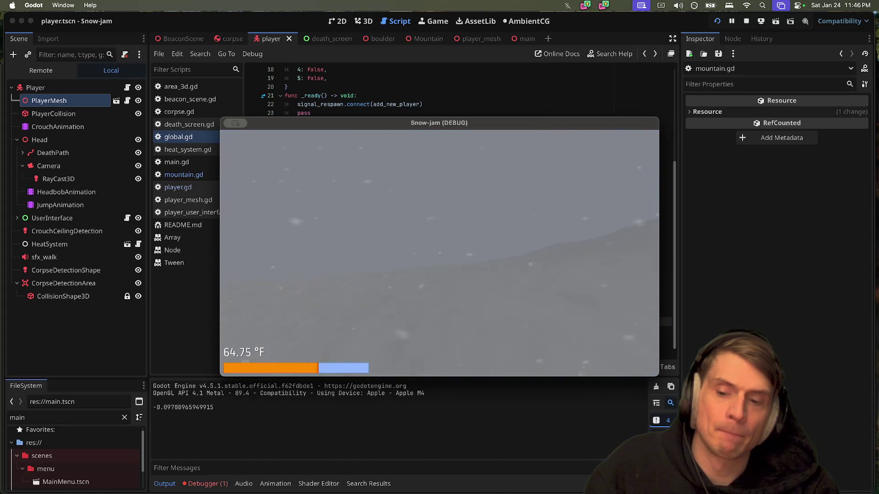
{"action": "key", "text": "Escape"}
{"action": "left_click", "coordinate": [207, 484]}
{"action": "left_click", "coordinate": [215, 369]}
{"action": "left_click", "coordinate": [245, 403]}
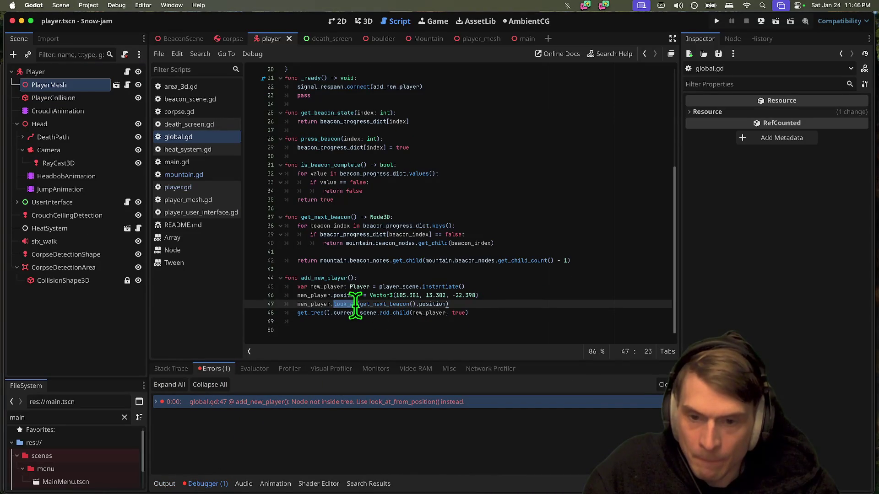
Step: Change line 47 to look_at_from_position(Vector3(105.381, 13.302, -22.398), get_next_beacon().position), then save and run
{"action": "type", "text": "from"}
{"action": "key", "text": "Return"}
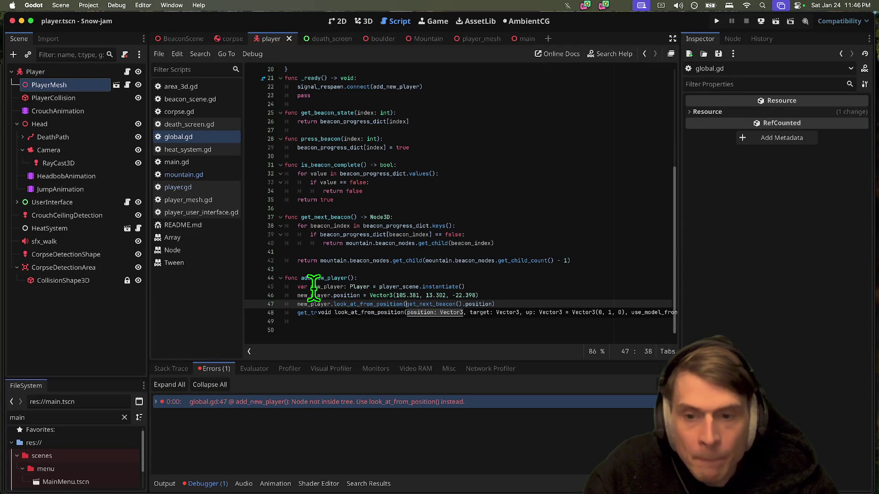
{"action": "double_click", "coordinate": [316, 296]}
{"action": "mouse_move", "coordinate": [479, 295]}
{"action": "left_mouse_down"}
{"action": "mouse_move", "coordinate": [350, 289]}
{"action": "mouse_move", "coordinate": [369, 295]}
{"action": "left_mouse_up"}
{"action": "left_click", "coordinate": [415, 305]}
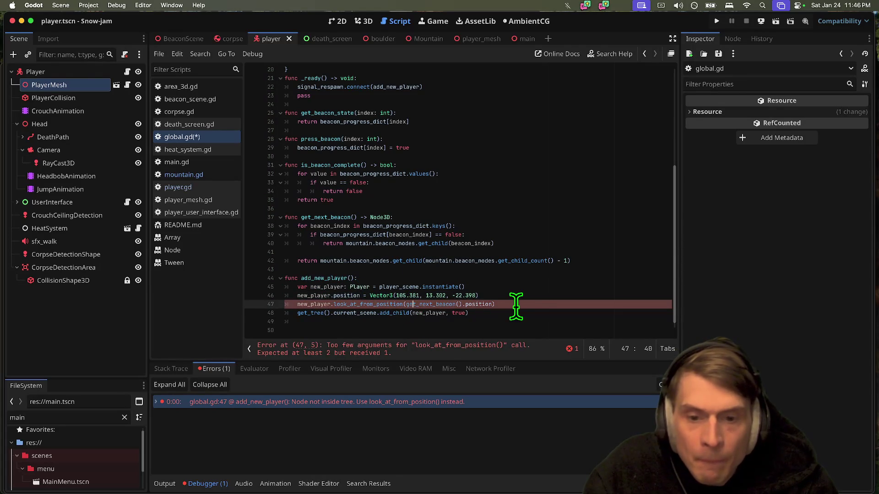
{"action": "key", "text": "super+v"}
{"action": "type", "text": ","}
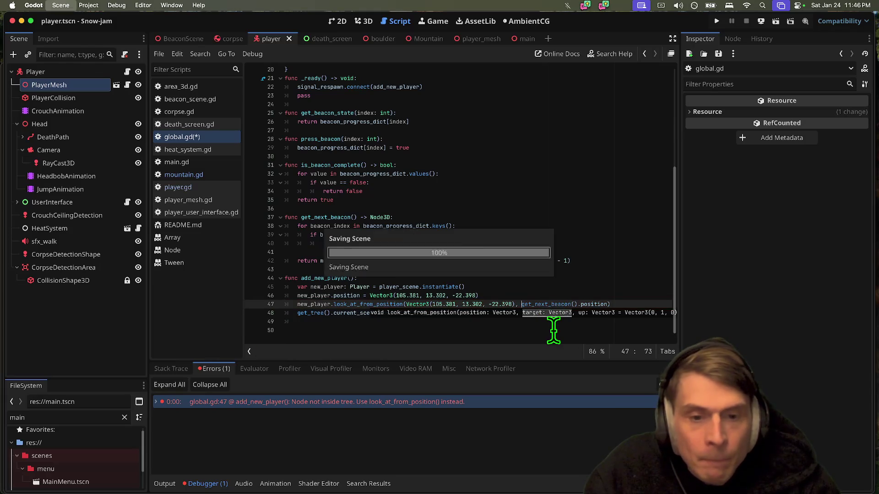
{"action": "key", "text": "super+b"}
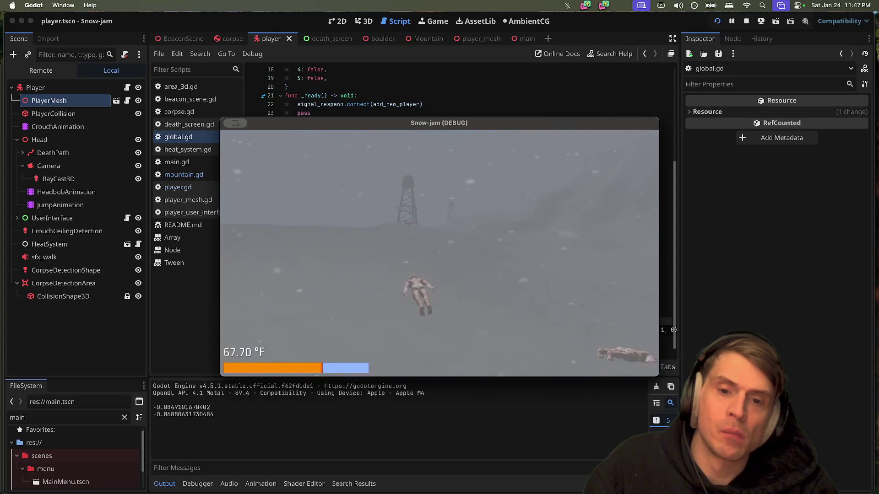
Step: Stop the test run, dismiss the signature hint, and view the Player scene in 3D
{"action": "key", "text": "super+q"}
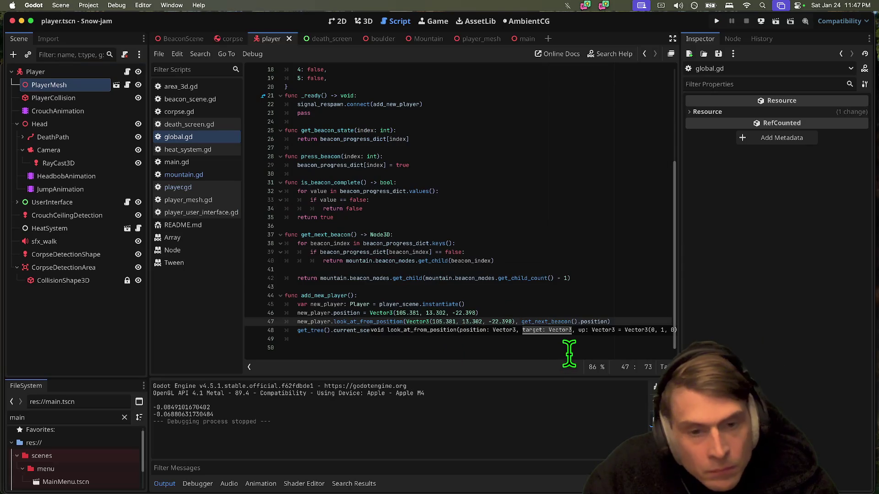
{"action": "left_click", "coordinate": [567, 351]}
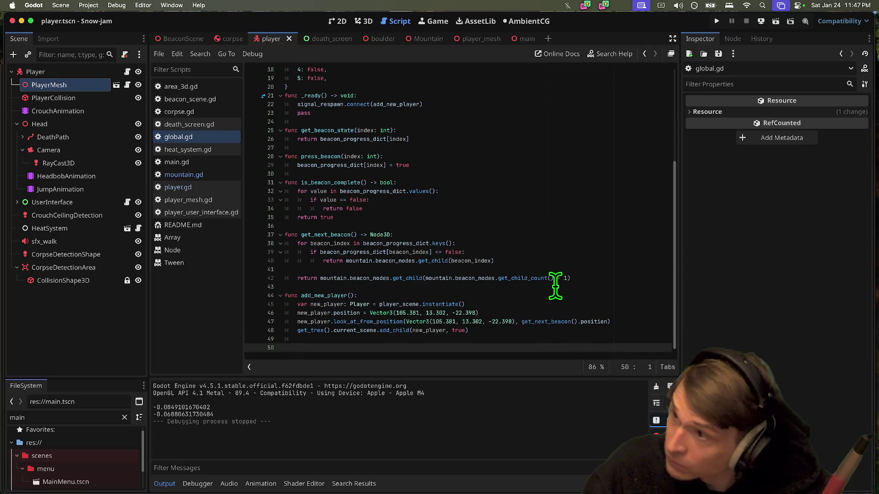
{"action": "left_click", "coordinate": [367, 23]}
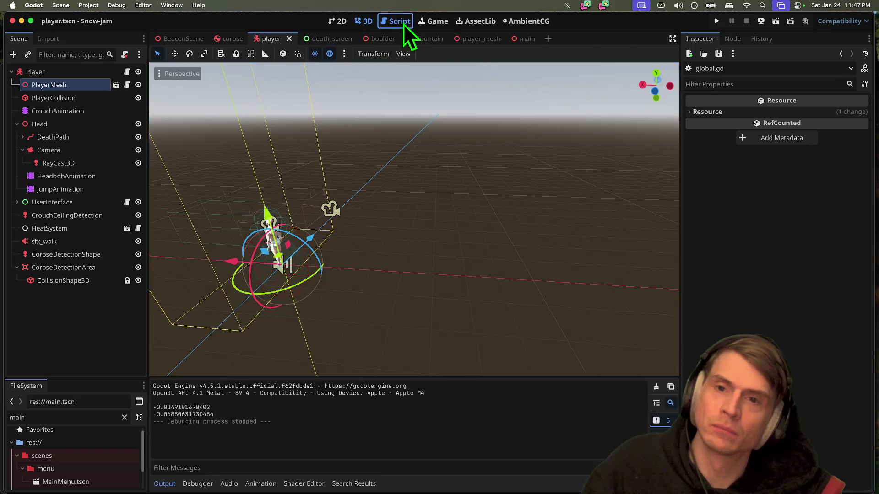
Step: Select mountain.beacon_nodes in the fallback return line and glance at the player in 3D
{"action": "left_click", "coordinate": [399, 21]}
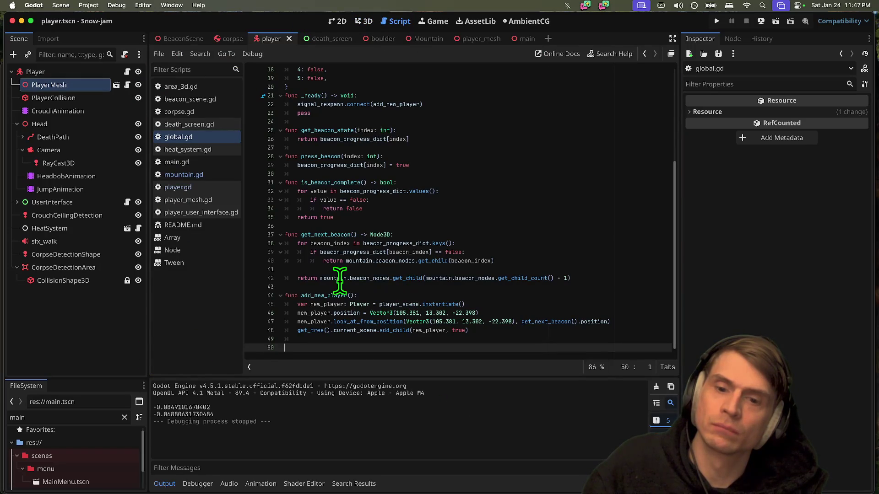
{"action": "left_click_drag", "start_coordinate": [321, 278], "coordinate": [390, 278]}
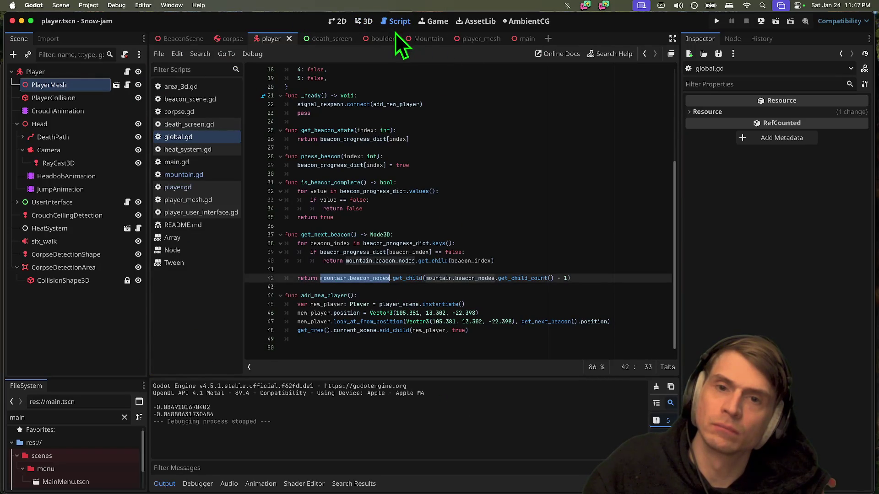
{"action": "left_click", "coordinate": [361, 24]}
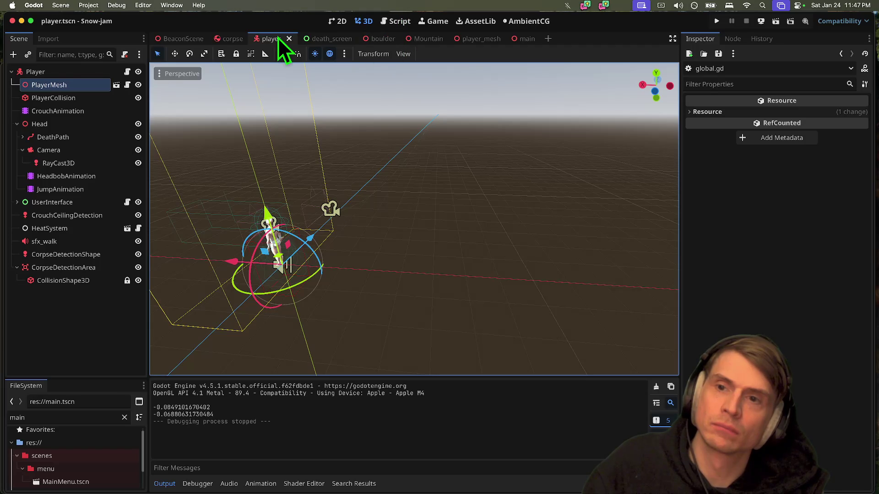
{"action": "left_click", "coordinate": [386, 23]}
Step: Open the Mountain scene, search Add Child Node for 'spaw' and cancel, then select FirstSpawn
{"action": "left_click", "coordinate": [416, 39]}
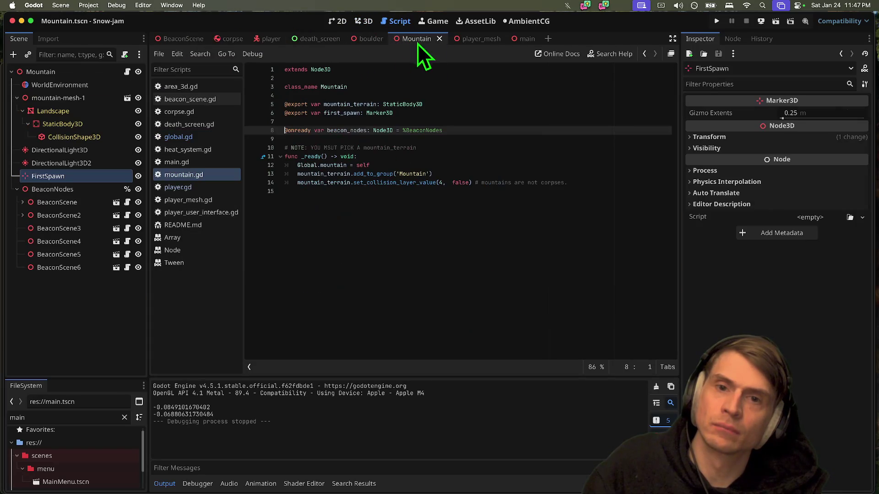
{"action": "left_click", "coordinate": [77, 190]}
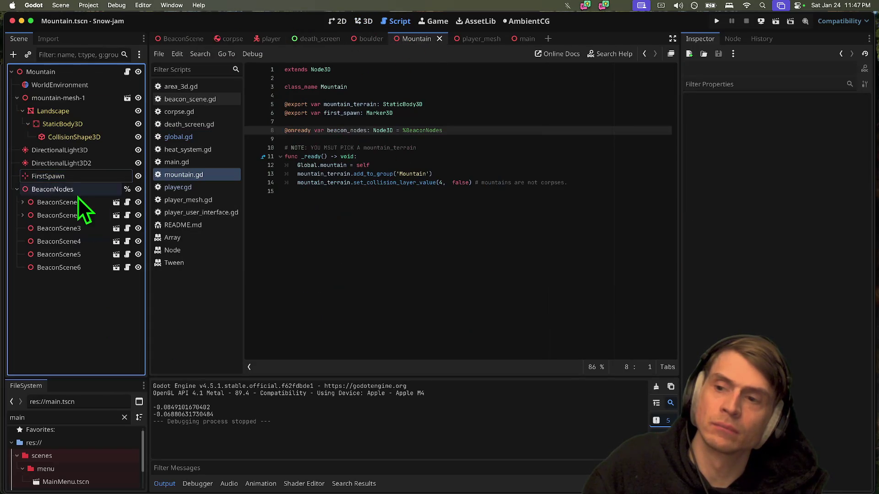
{"action": "left_click", "coordinate": [95, 331]}
{"action": "key", "text": "super+a"}
{"action": "type", "text": "spaw"}
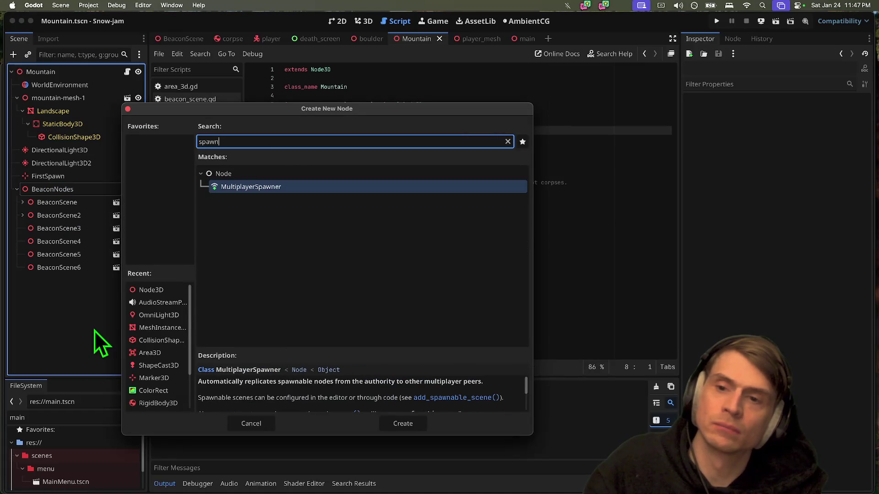
{"action": "key", "text": "Escape"}
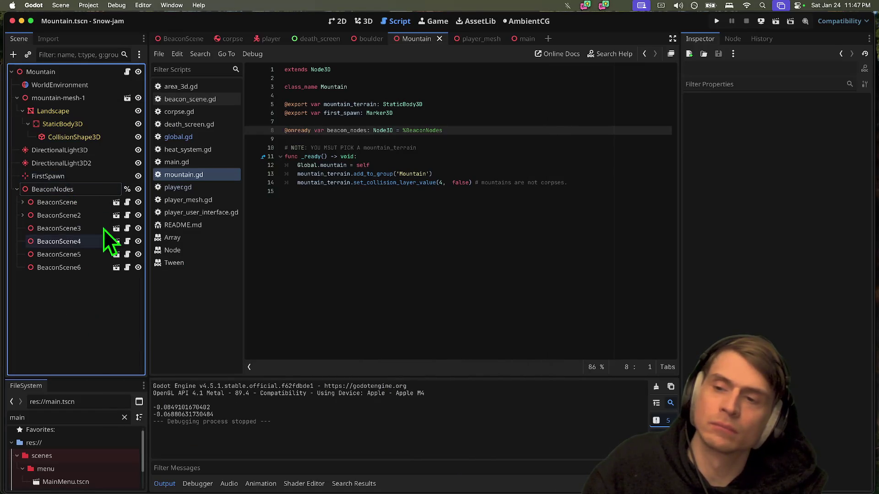
{"action": "left_click", "coordinate": [97, 175]}
Step: Orbit the 3D view around FirstSpawn and the beacon towers, then save the Mountain scene
{"action": "left_click", "coordinate": [363, 19]}
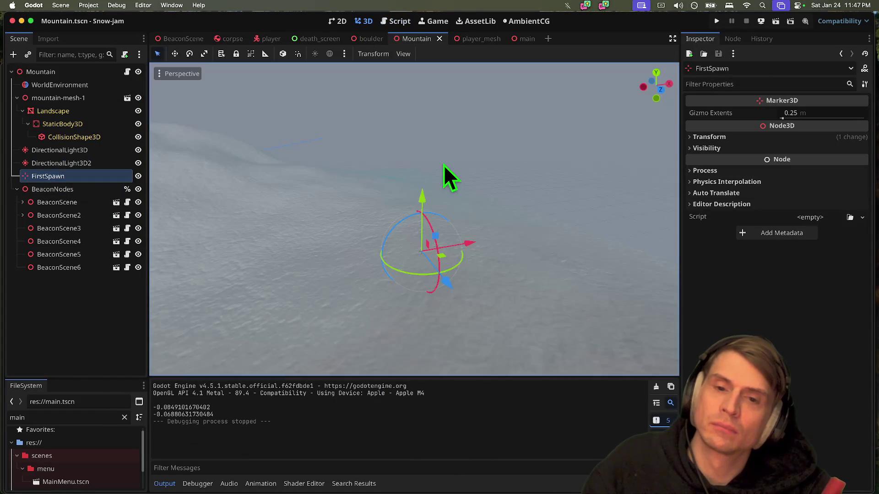
{"action": "scroll", "coordinate": [443, 164], "scroll_direction": "left", "scroll_amount": 10}
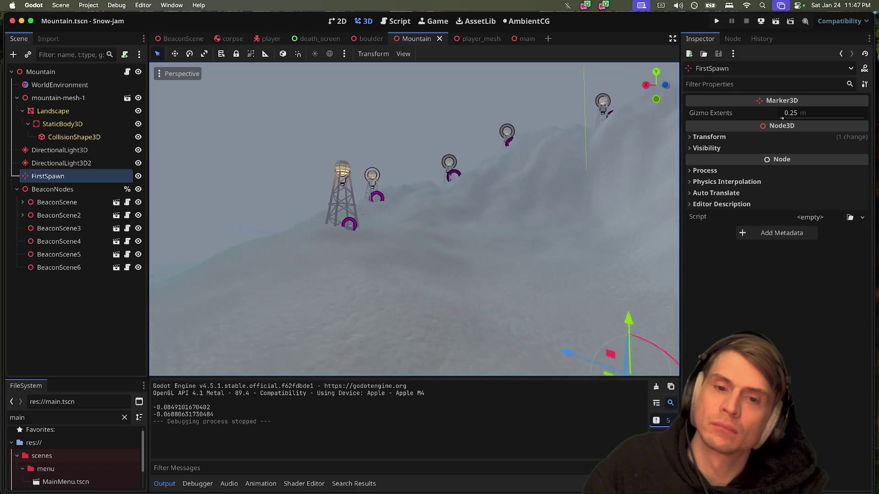
{"action": "scroll", "coordinate": [437, 275], "scroll_direction": "up", "scroll_amount": 10}
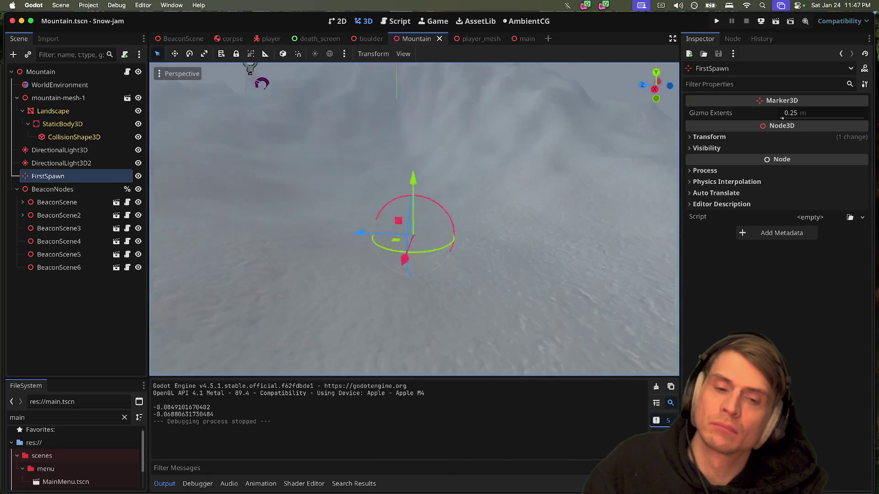
{"action": "scroll", "coordinate": [414, 220], "scroll_direction": "down", "scroll_amount": 10}
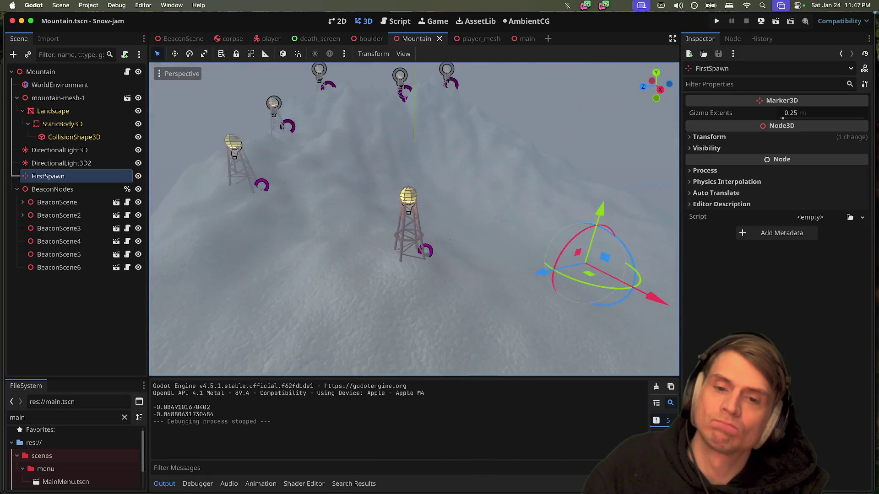
{"action": "scroll", "coordinate": [415, 220], "scroll_direction": "up", "scroll_amount": 10}
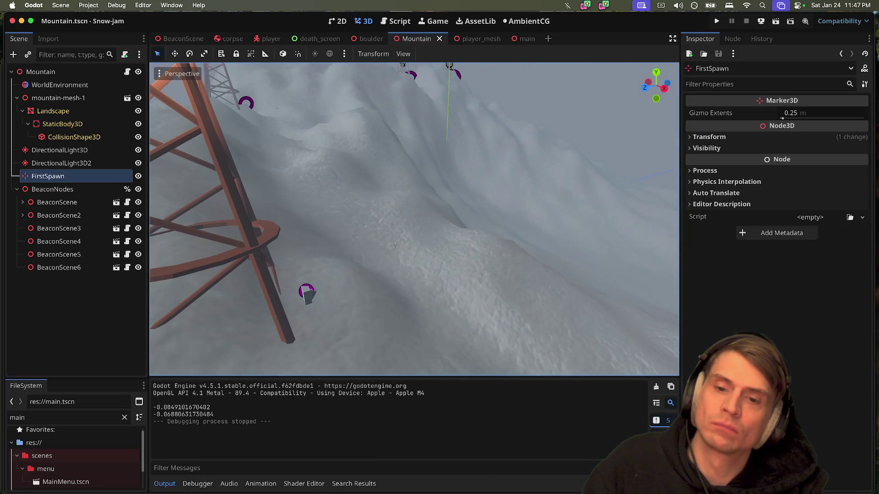
{"action": "scroll", "coordinate": [395, 245], "scroll_direction": "down", "scroll_amount": 10}
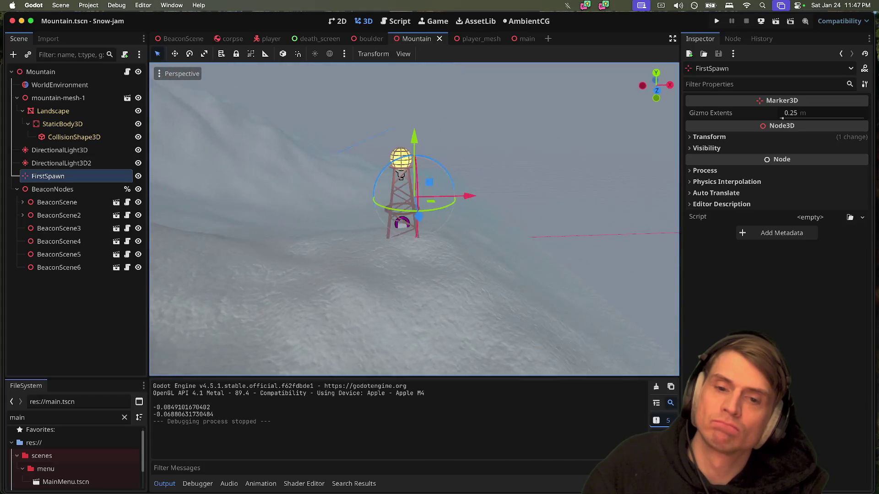
{"action": "scroll", "coordinate": [458, 275], "scroll_direction": "up", "scroll_amount": 10}
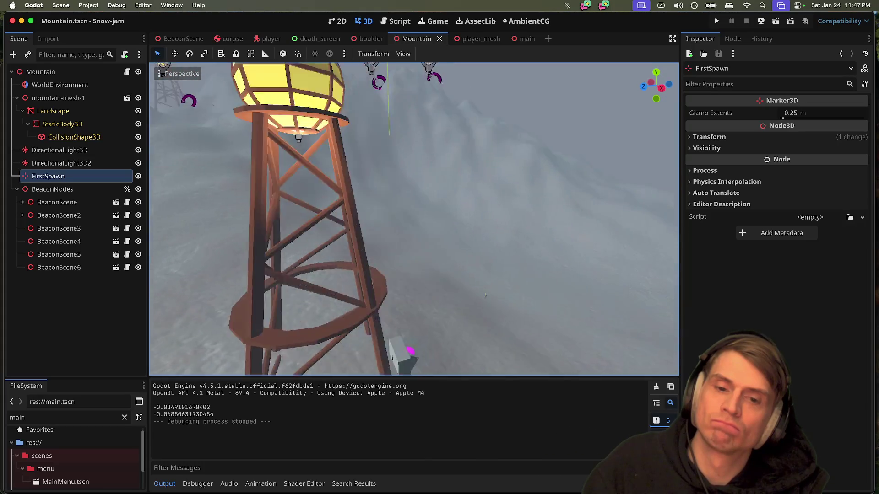
{"action": "scroll", "coordinate": [443, 164], "scroll_direction": "down", "scroll_amount": 10}
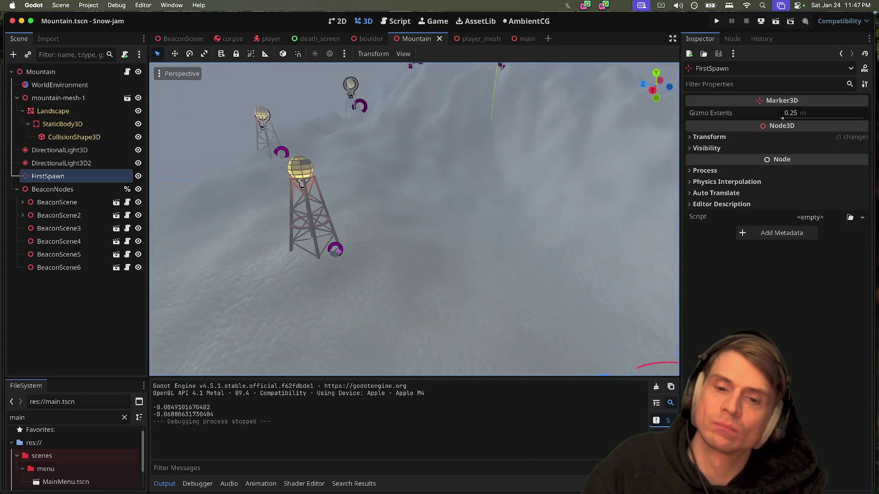
{"action": "key", "text": "super+s"}
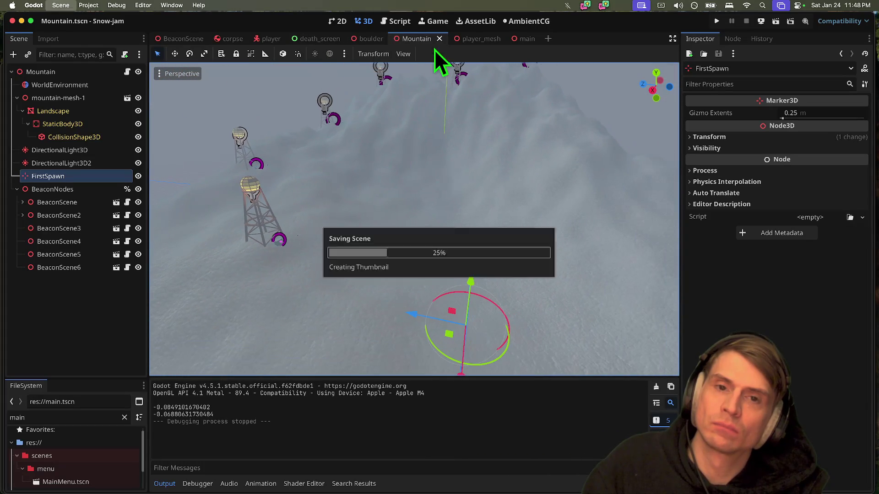
Step: Delete the Marker3D node from BeaconScene
{"action": "left_click", "coordinate": [181, 41]}
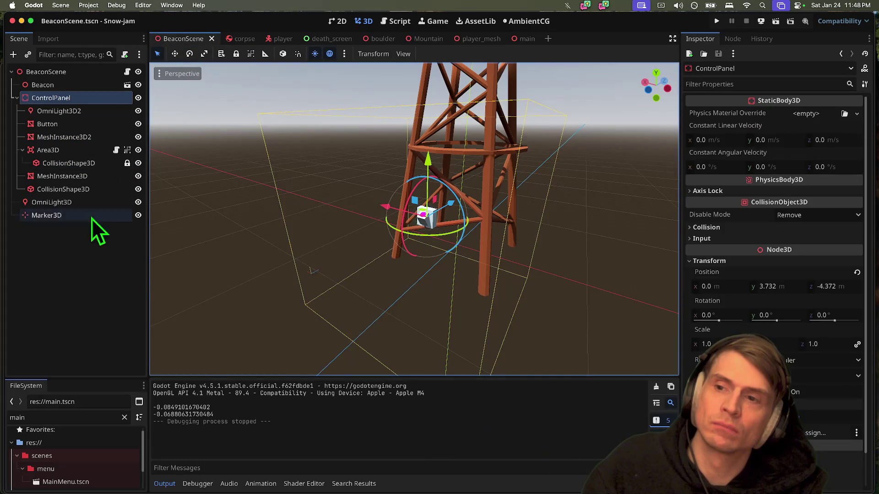
{"action": "left_click", "coordinate": [83, 252]}
{"action": "left_click", "coordinate": [92, 217]}
{"action": "right_click", "coordinate": [91, 216]}
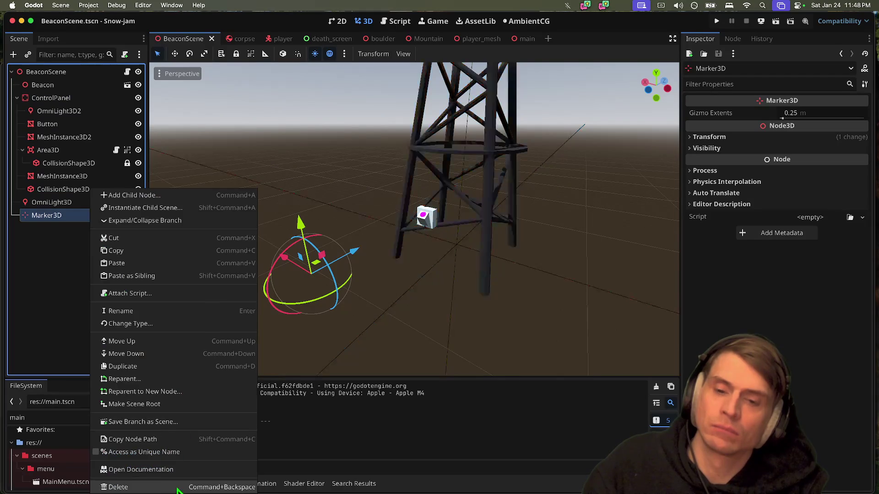
{"action": "left_click", "coordinate": [174, 488]}
{"action": "left_click", "coordinate": [475, 259]}
Step: Keep ControlPanel's name and open the Area3D node's area_3d.gd script
{"action": "left_click", "coordinate": [78, 99]}
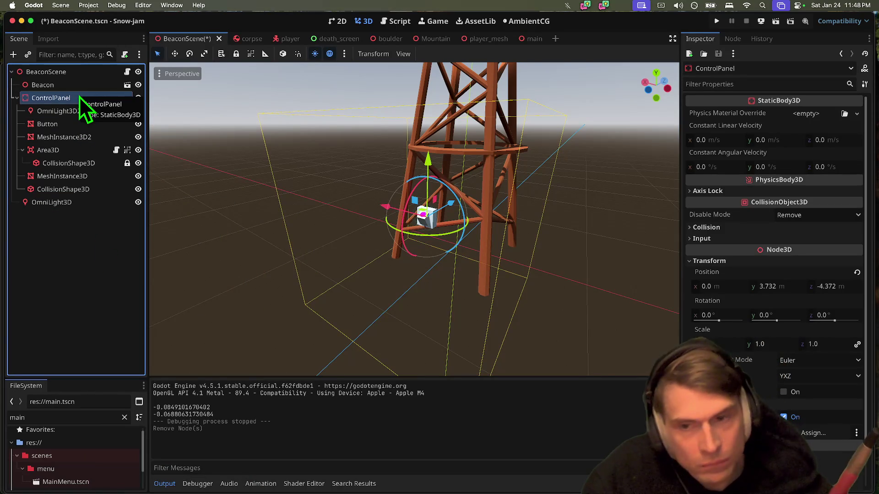
{"action": "left_click", "coordinate": [82, 102]}
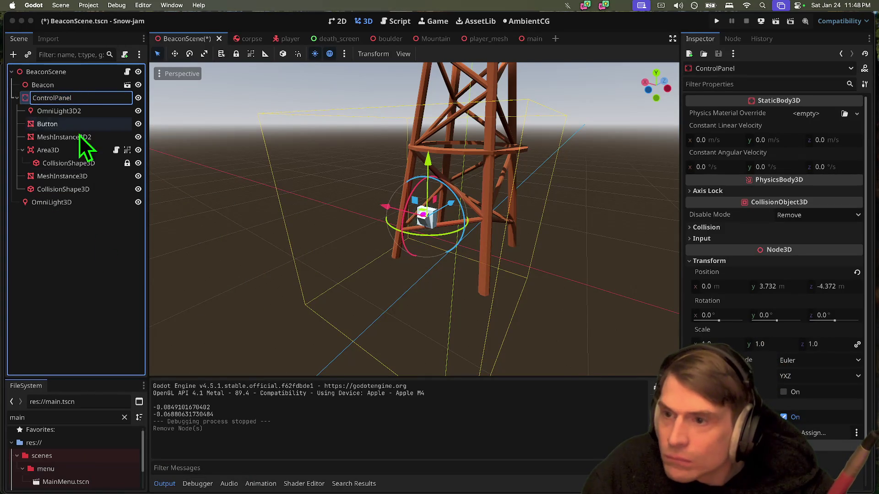
{"action": "key", "text": "Escape"}
{"action": "key", "text": "Left"}
{"action": "key", "text": "Right"}
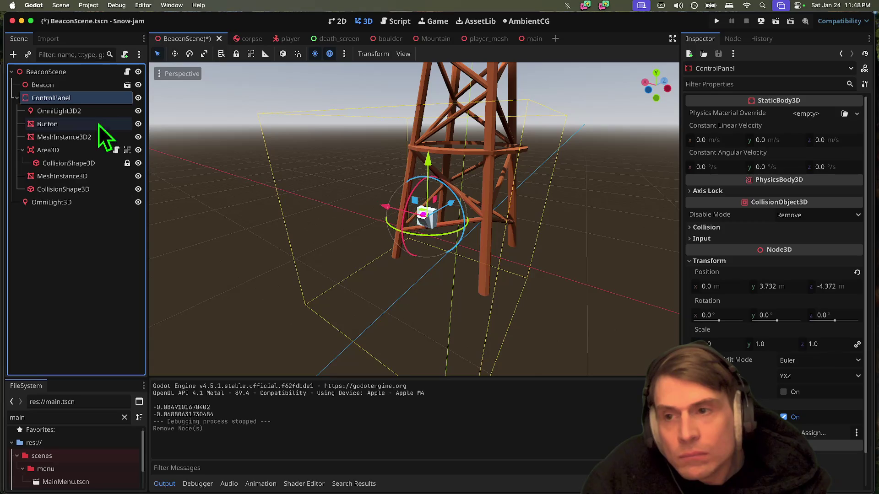
{"action": "left_click", "coordinate": [117, 152]}
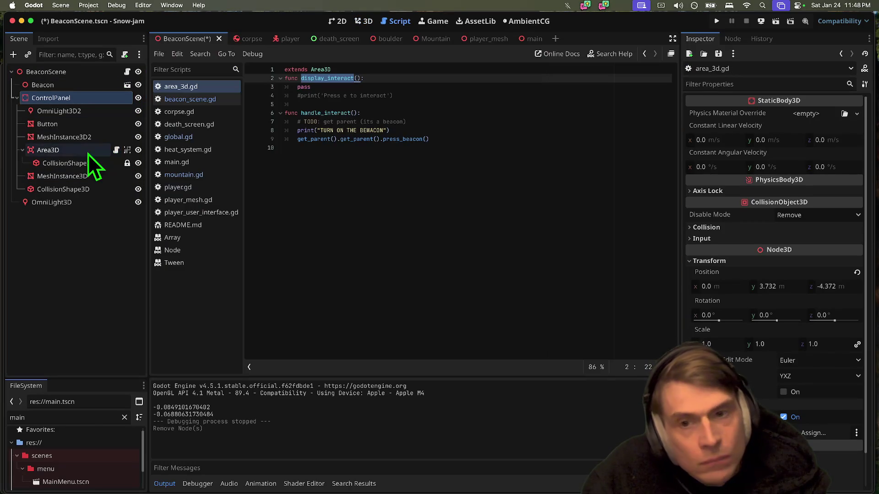
{"action": "left_click", "coordinate": [88, 154]}
Step: Review the TURN ON THE BEACON print line, save BeaconScene, and return to the Mountain scene
{"action": "triple_click", "coordinate": [540, 131]}
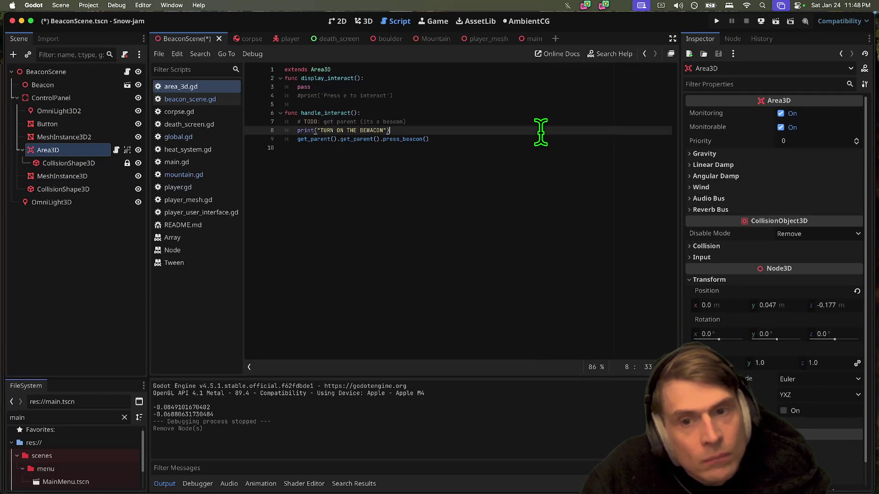
{"action": "left_click", "coordinate": [565, 205]}
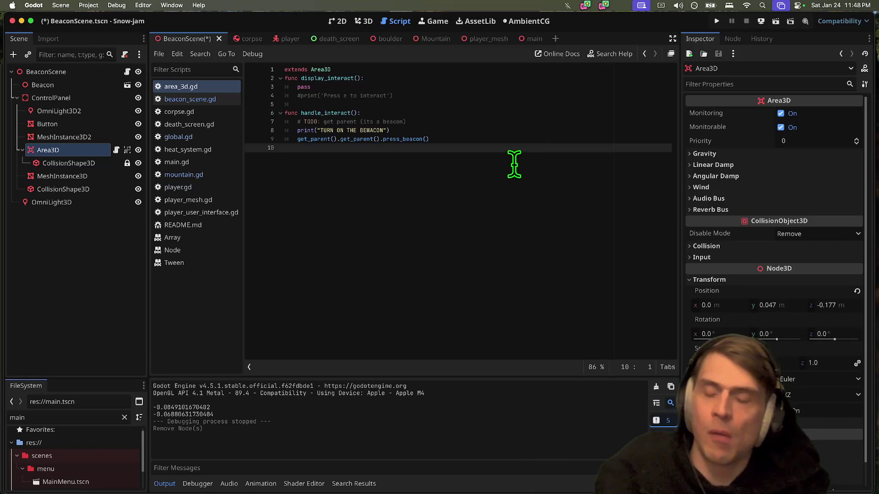
{"action": "key", "text": "ctrl+s"}
{"action": "left_click", "coordinate": [366, 20]}
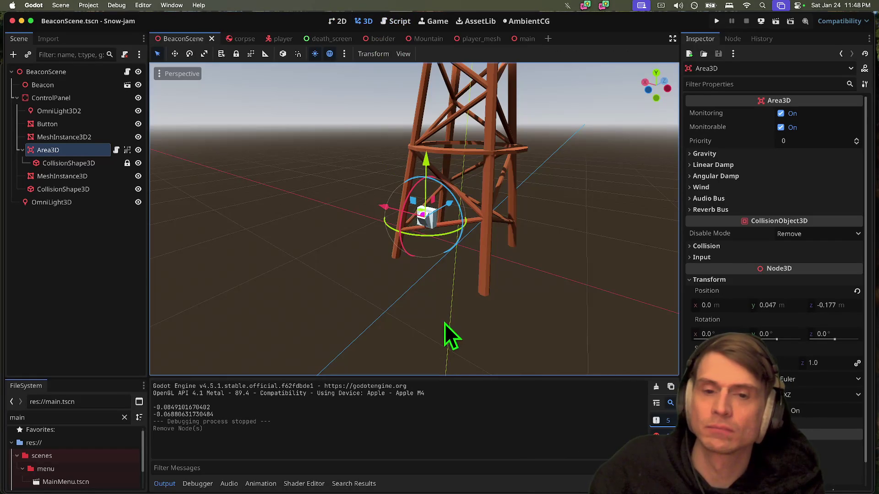
{"action": "left_click", "coordinate": [398, 22]}
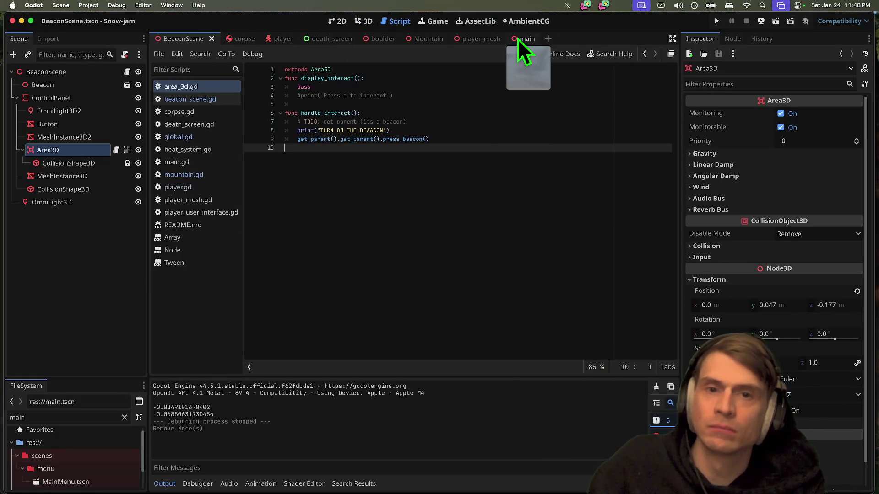
{"action": "left_click", "coordinate": [429, 40]}
Step: Select the FirstSpawn marker in the Mountain scene tree and frame it in the 3D view
{"action": "left_click", "coordinate": [55, 98]}
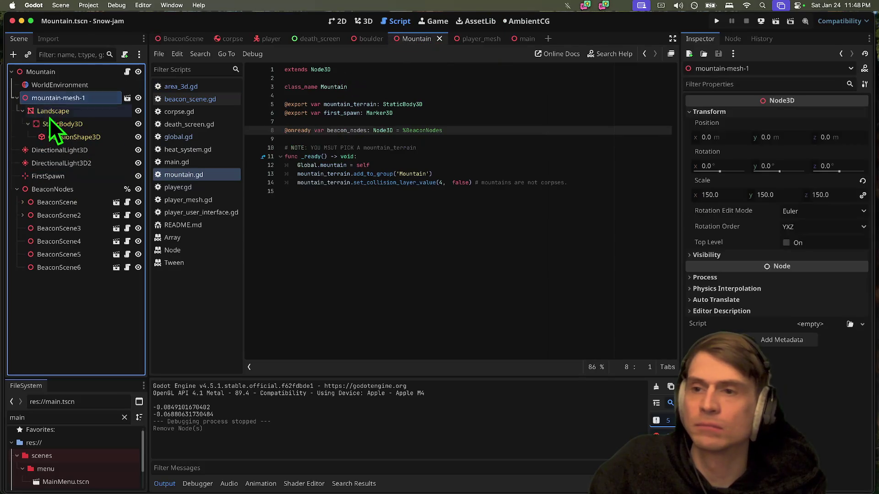
{"action": "left_click", "coordinate": [17, 97]}
{"action": "left_click", "coordinate": [45, 289]}
{"action": "left_click", "coordinate": [59, 149]}
{"action": "left_click", "coordinate": [69, 315]}
{"action": "left_click", "coordinate": [50, 137]}
{"action": "left_click", "coordinate": [365, 21]}
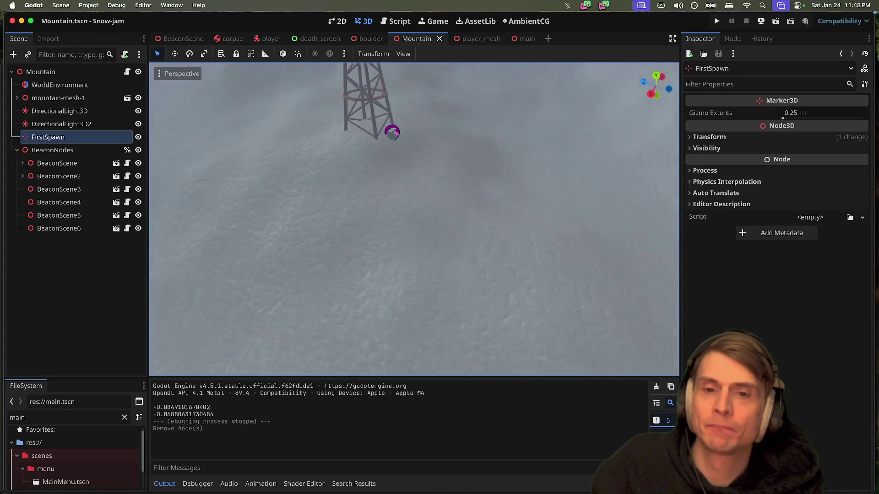
{"action": "key", "text": "f"}
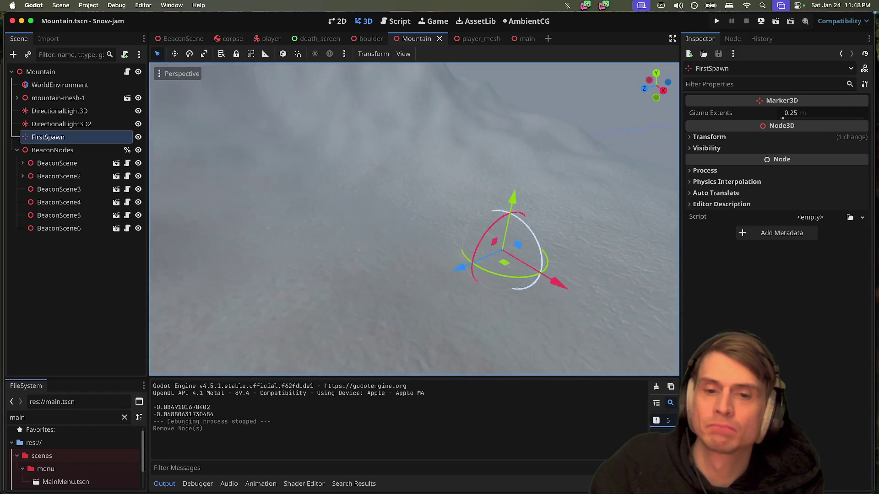
Step: Rename the FirstSpawn marker to Spawn0 and duplicate it into another spawn marker
{"action": "left_click", "coordinate": [75, 135]}
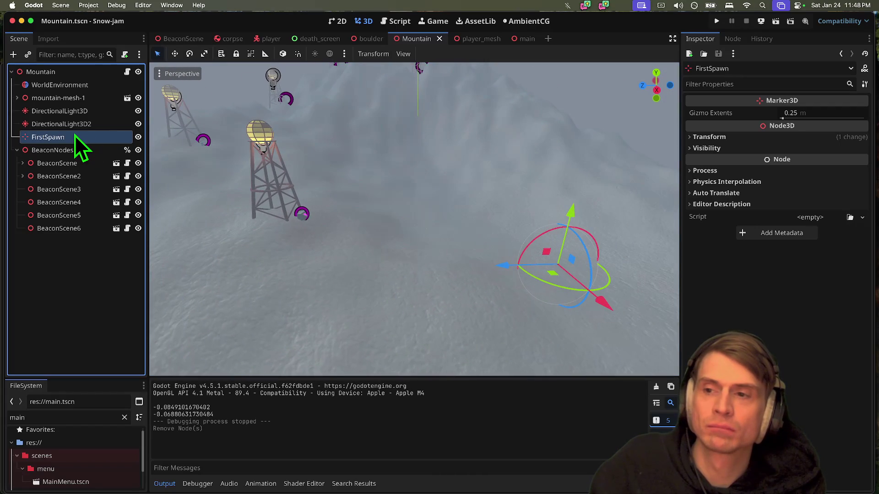
{"action": "type", "text": "Spawn1"}
{"action": "key", "text": "Return"}
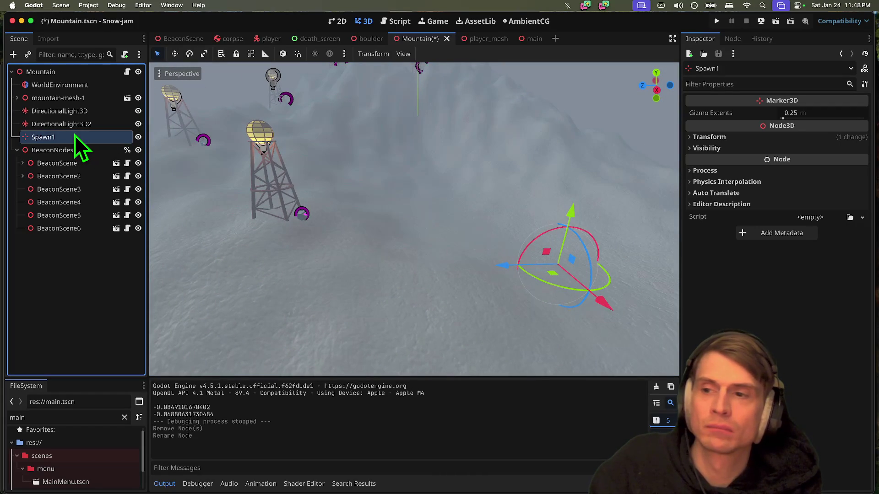
{"action": "double_click", "coordinate": [75, 136]}
{"action": "type", "text": "Spawn0"}
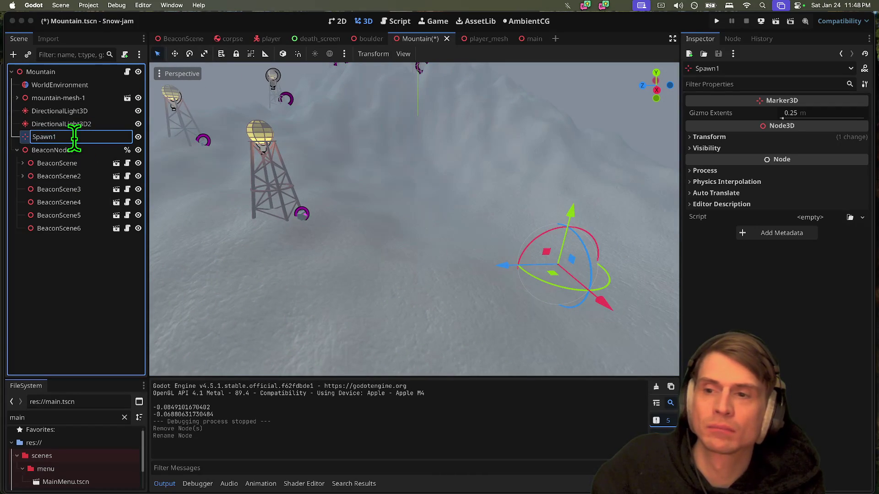
{"action": "key", "text": "Return"}
{"action": "key", "text": "super+d"}
{"action": "key", "text": "super+d"}
{"action": "key", "text": "super+d"}
{"action": "key", "text": "super+d"}
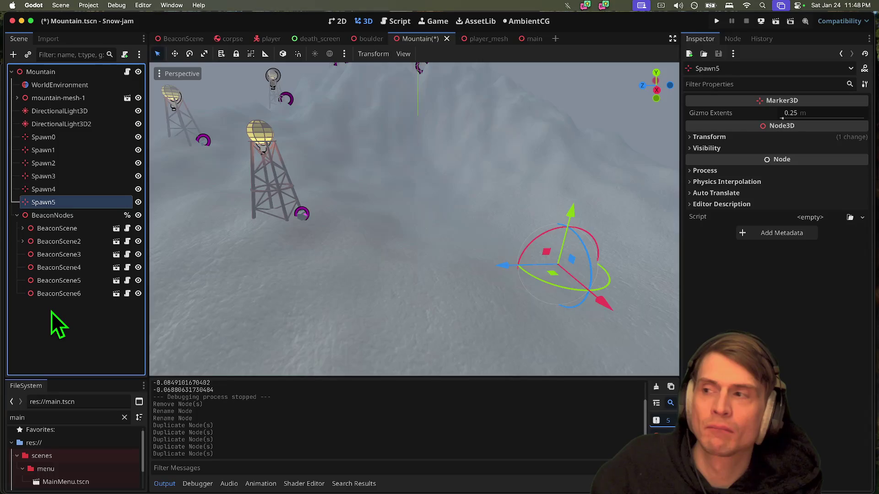
Step: Bring up mountain.gd in the Script workspace and save Mountain.tscn
{"action": "left_click", "coordinate": [409, 20]}
{"action": "left_click", "coordinate": [469, 274]}
{"action": "key", "text": "super+s"}
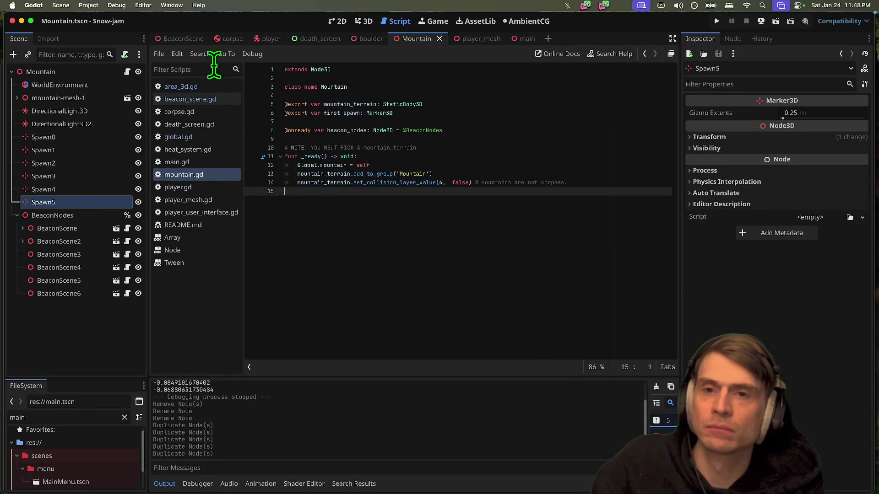
Step: Switch to the player scene and go to the immobile check in handle_check_corpse in player.gd
{"action": "left_click", "coordinate": [265, 37]}
{"action": "left_click", "coordinate": [383, 23]}
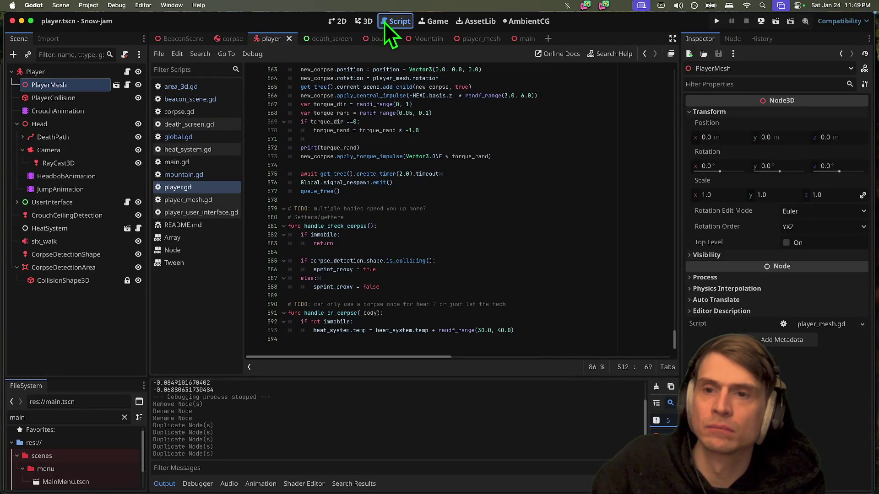
{"action": "left_click", "coordinate": [188, 190]}
{"action": "left_click", "coordinate": [358, 235]}
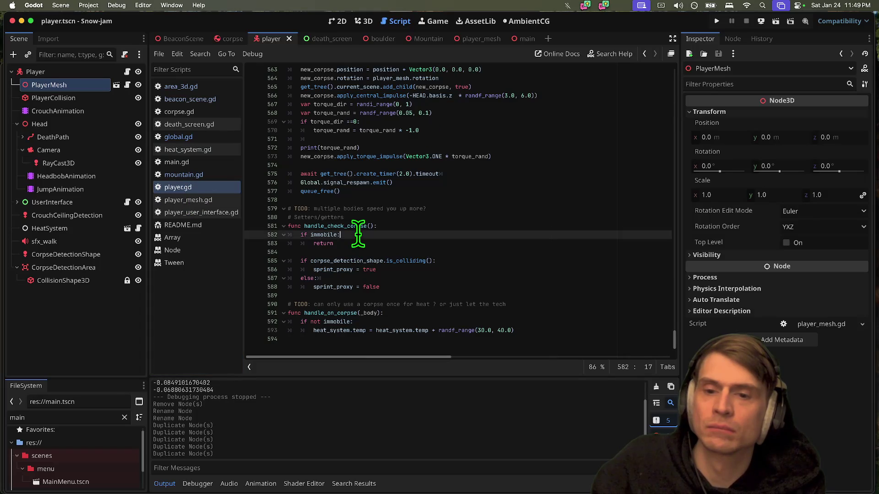
{"action": "left_click", "coordinate": [193, 304]}
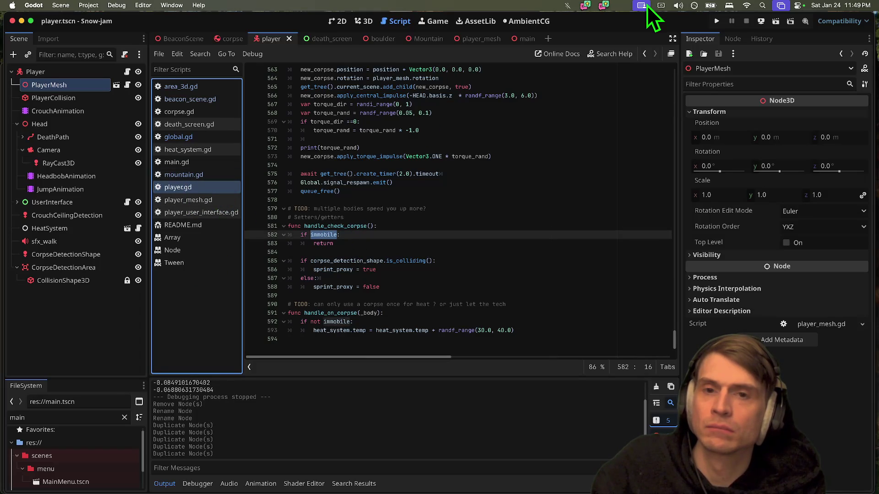
Step: Enlarge the FileSystem list to show main.gd and main.tscn, then return to player.gd before leaving for the browser
{"action": "left_click", "coordinate": [403, 19]}
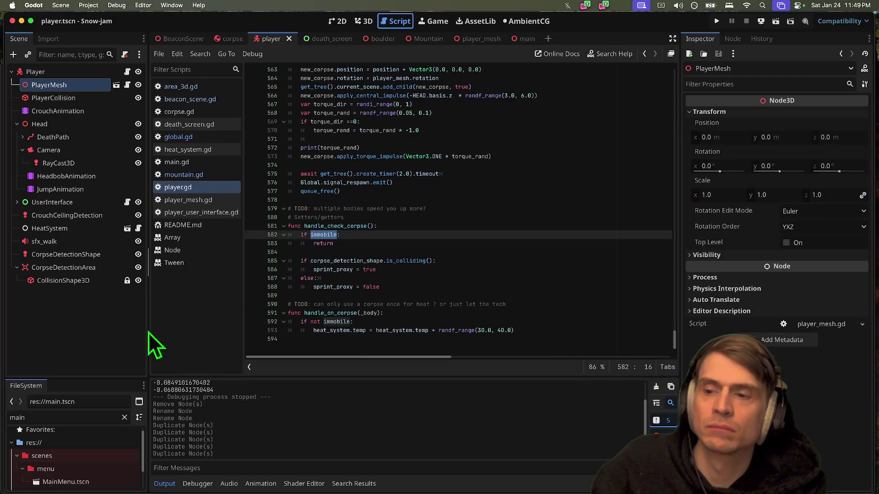
{"action": "mouse_move", "coordinate": [108, 377]}
{"action": "left_mouse_down"}
{"action": "mouse_move", "coordinate": [123, 345]}
{"action": "mouse_move", "coordinate": [125, 283]}
{"action": "mouse_move", "coordinate": [117, 326]}
{"action": "left_mouse_up"}
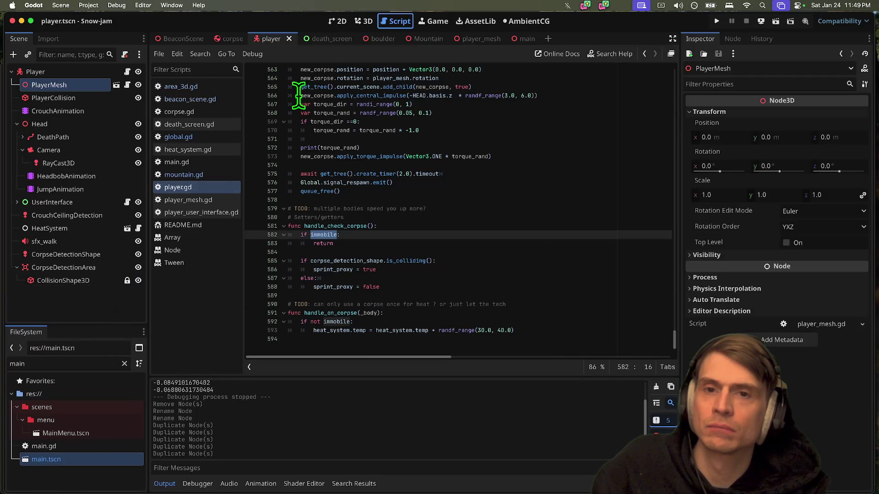
{"action": "left_click", "coordinate": [366, 22]}
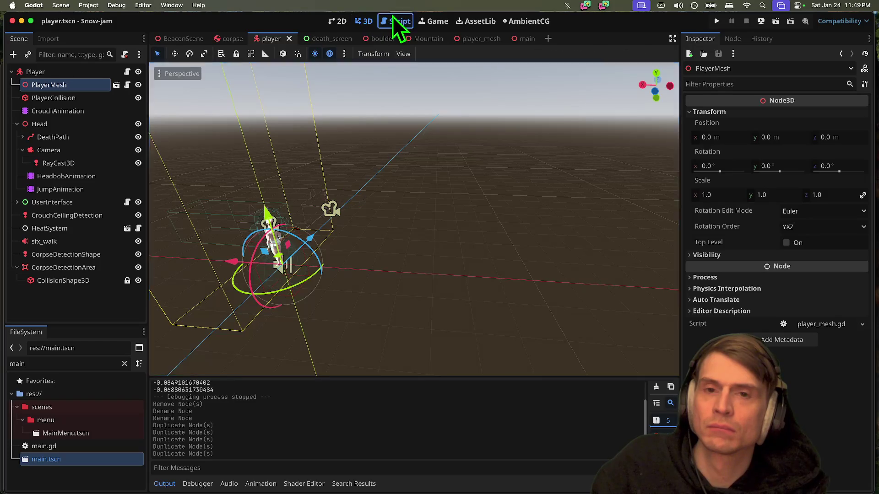
{"action": "left_click", "coordinate": [394, 20]}
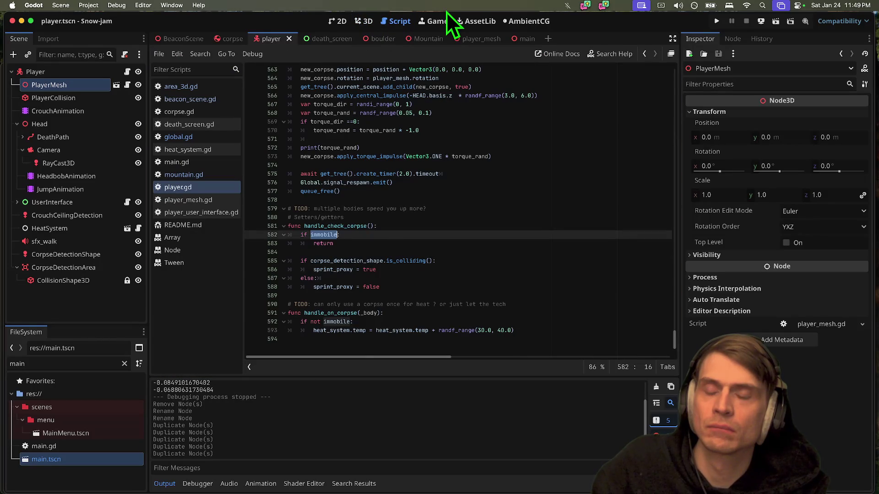
{"action": "key", "text": "super+Tab"}
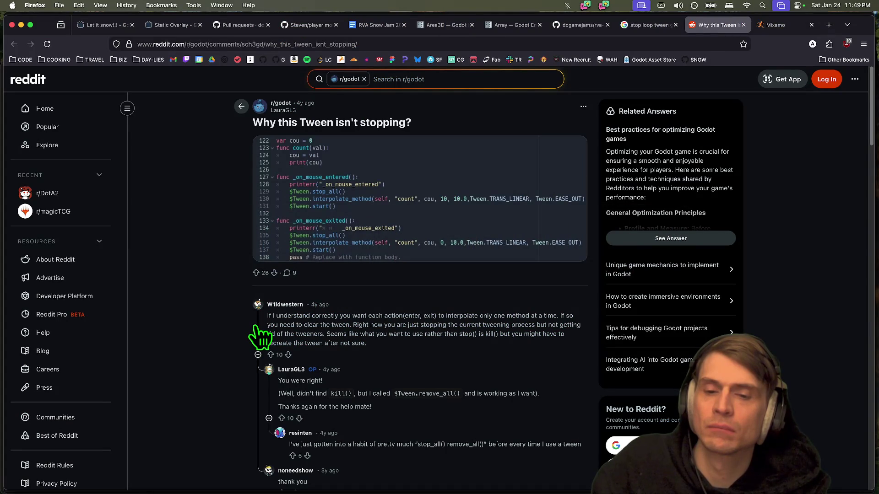
Step: Close the Reddit tween thread, Mixamo, tween search and old GitHub repository tabs
{"action": "key", "text": "cmd+w"}
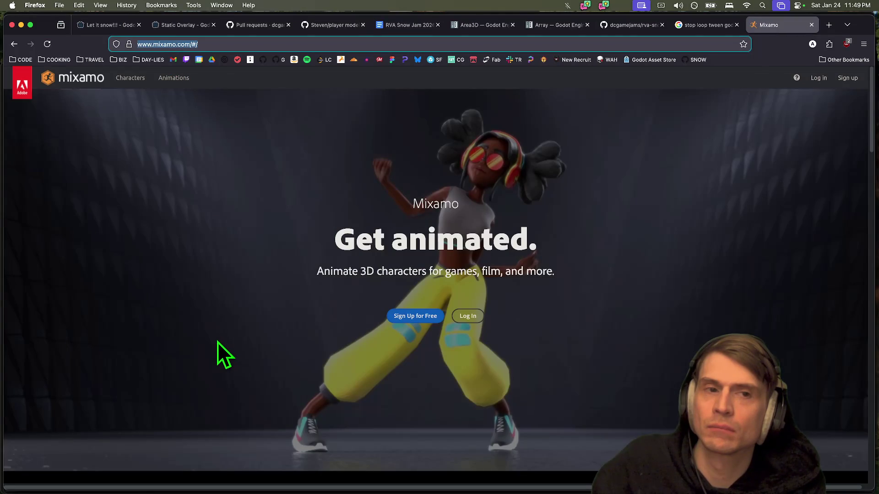
{"action": "key", "text": "cmd+w"}
{"action": "key", "text": "super+w"}
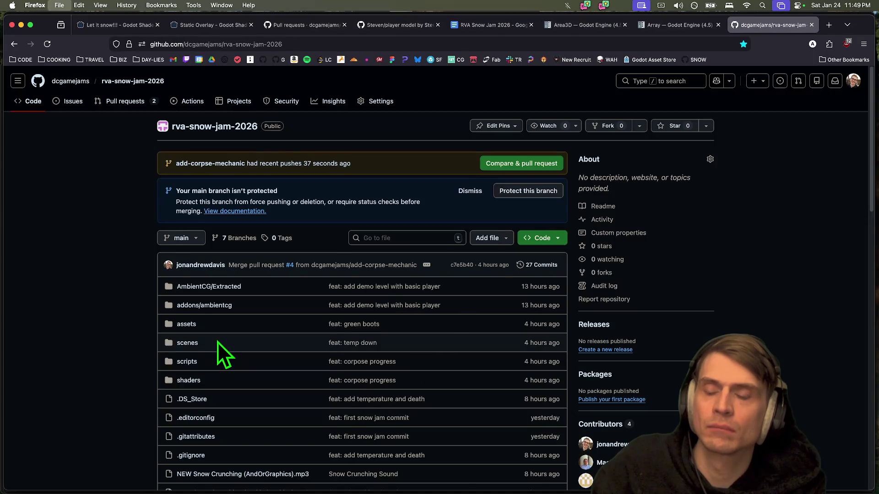
{"action": "key", "text": "super+w"}
{"action": "key", "text": "super+w"}
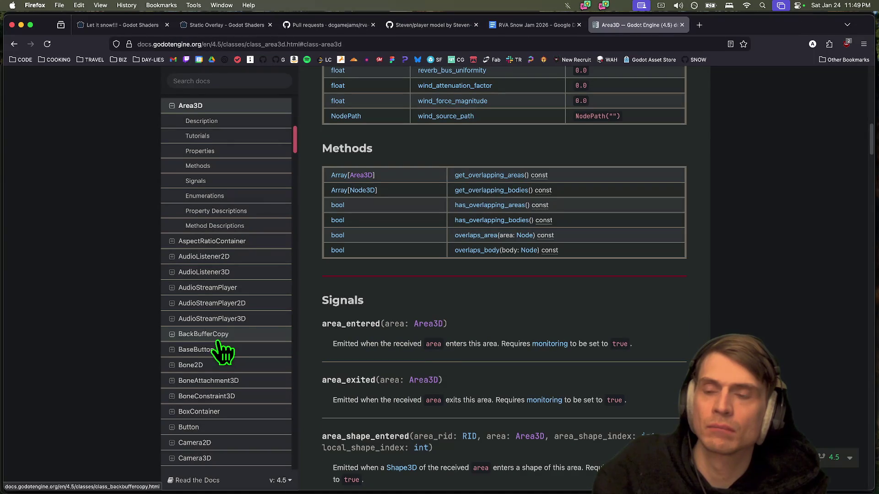
Step: Open pull request #11 'Adding helicopter model' in the rva-snow-jam-2026 GitHub repository
{"action": "key", "text": "super+t"}
{"action": "type", "text": "github.com"}
{"action": "key", "text": "Return"}
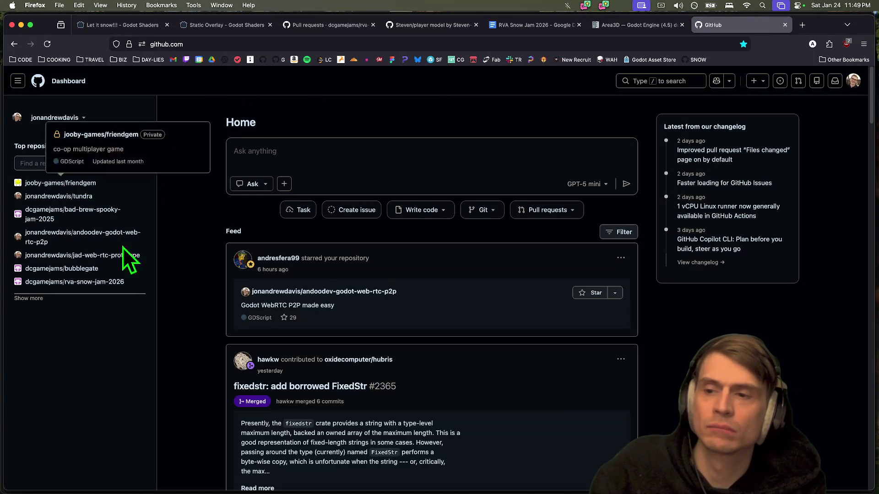
{"action": "left_click", "coordinate": [687, 61]}
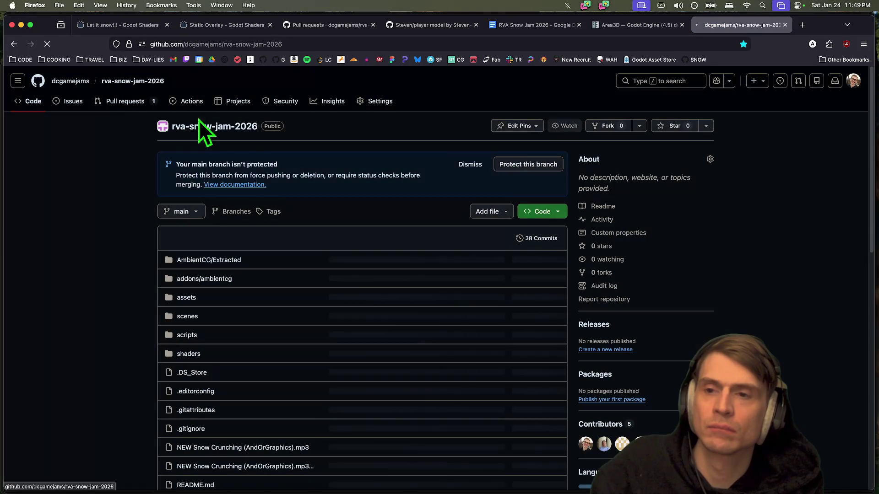
{"action": "left_click", "coordinate": [125, 101]}
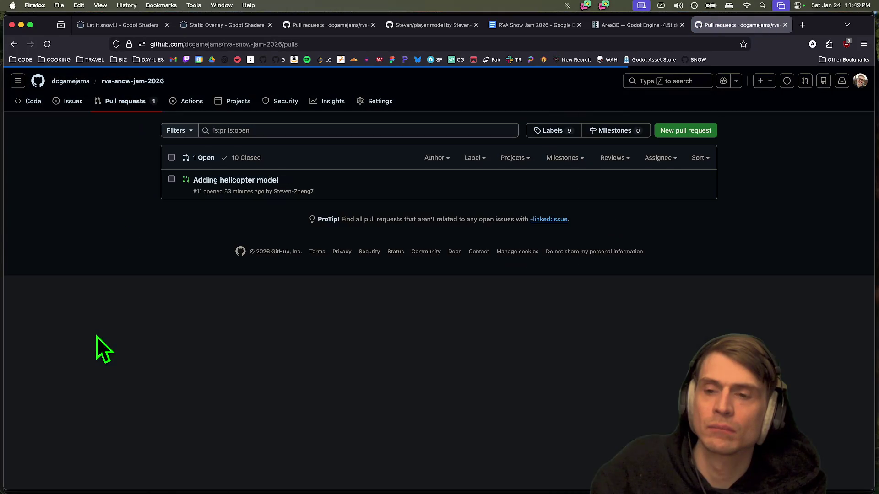
{"action": "left_click", "coordinate": [235, 181]}
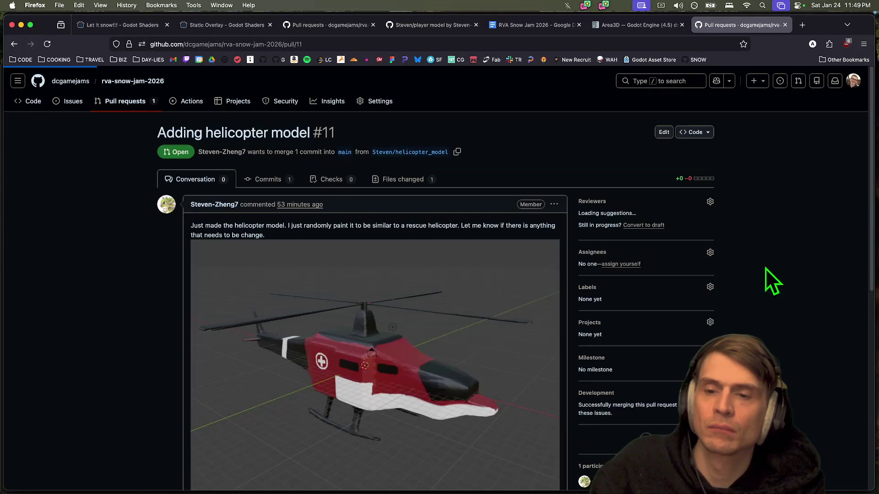
Step: Scroll through the pull request and its comment reactions, then replace it with a blank tab
{"action": "scroll", "coordinate": [381, 386], "scroll_direction": "down", "scroll_amount": 10}
{"action": "scroll", "coordinate": [381, 386], "scroll_direction": "up", "scroll_amount": 5}
{"action": "scroll", "coordinate": [788, 383], "scroll_direction": "down", "scroll_amount": 2}
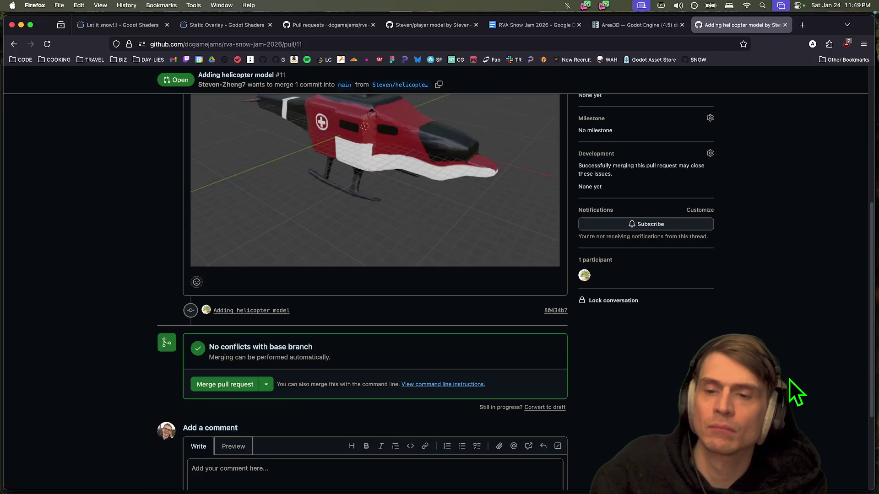
{"action": "scroll", "coordinate": [396, 338], "scroll_direction": "up", "scroll_amount": 4}
{"action": "scroll", "coordinate": [230, 408], "scroll_direction": "down", "scroll_amount": 1}
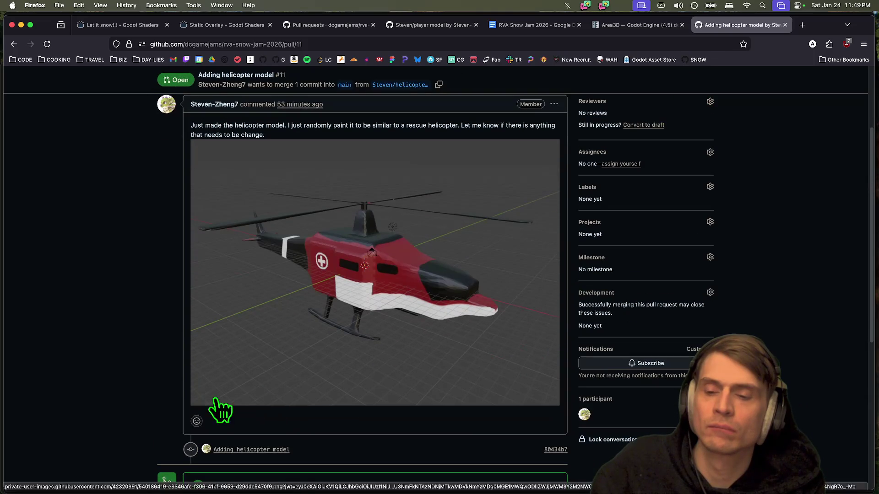
{"action": "left_click", "coordinate": [197, 421]}
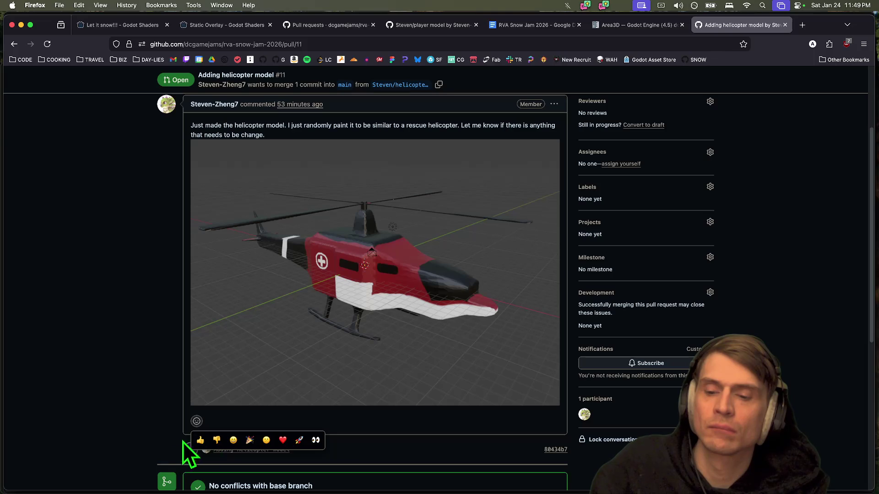
{"action": "key", "text": "super+w"}
{"action": "key", "text": "super+t"}
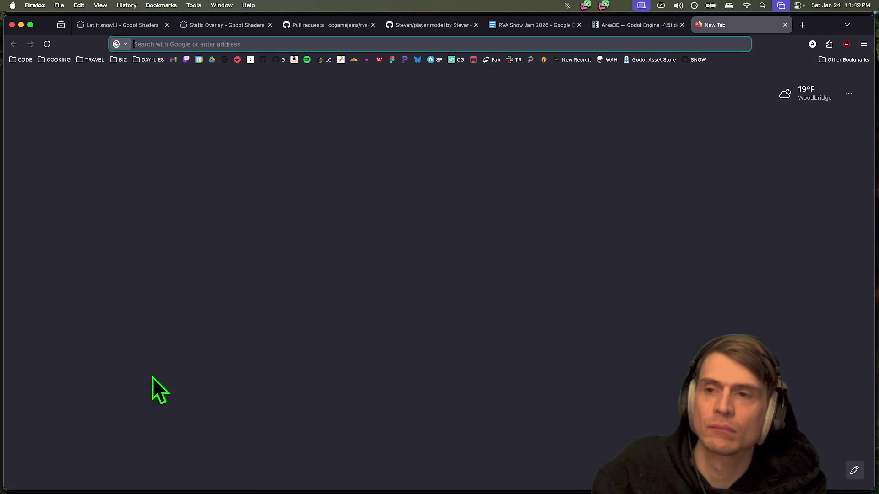
Step: Load a followed Twitch channel's live Dota 2 stream and expand the followed channels sidebar
{"action": "type", "text": "twitch.tv/"}
{"action": "left_click", "coordinate": [191, 104]}
{"action": "key", "text": "super+Tab"}
{"action": "key", "text": "super+Tab"}
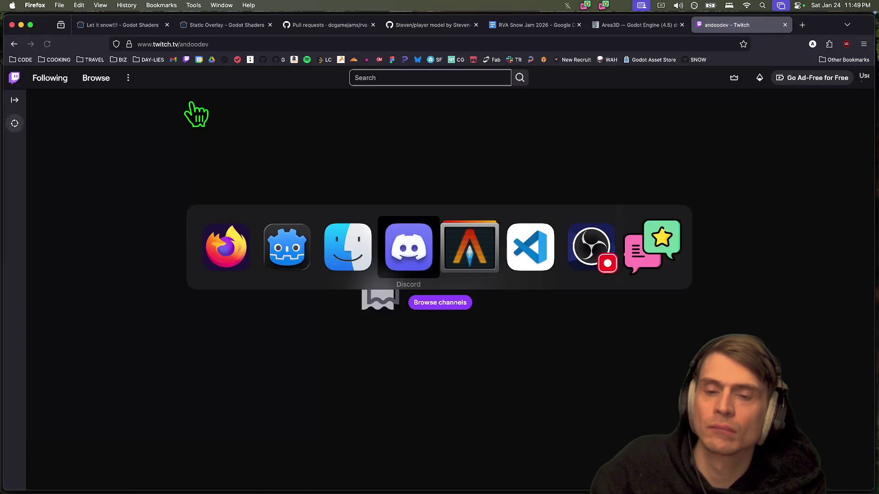
{"action": "key", "text": "super+Tab"}
{"action": "scroll", "coordinate": [122, 308], "scroll_direction": "down", "scroll_amount": 5}
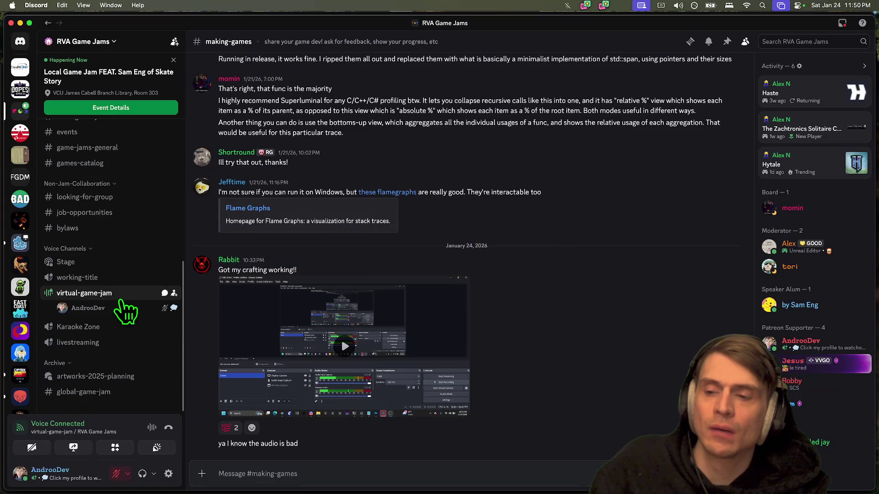
{"action": "key", "text": "super+Tab"}
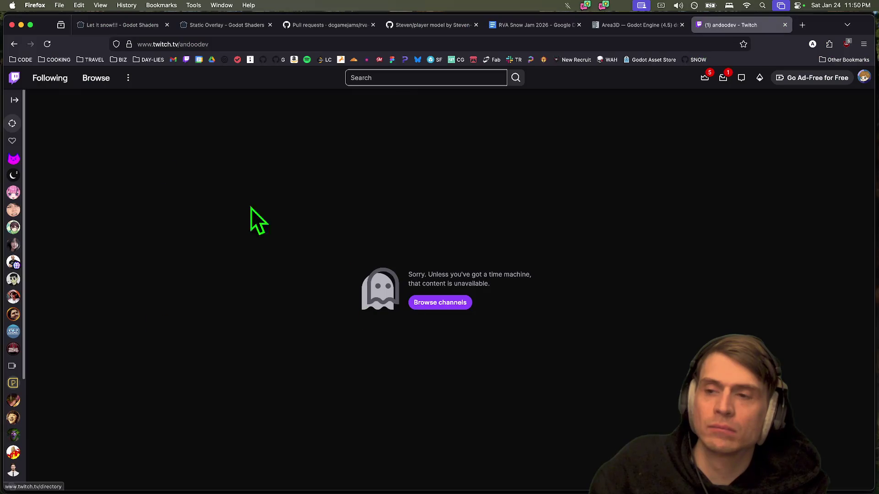
{"action": "left_click", "coordinate": [17, 101]}
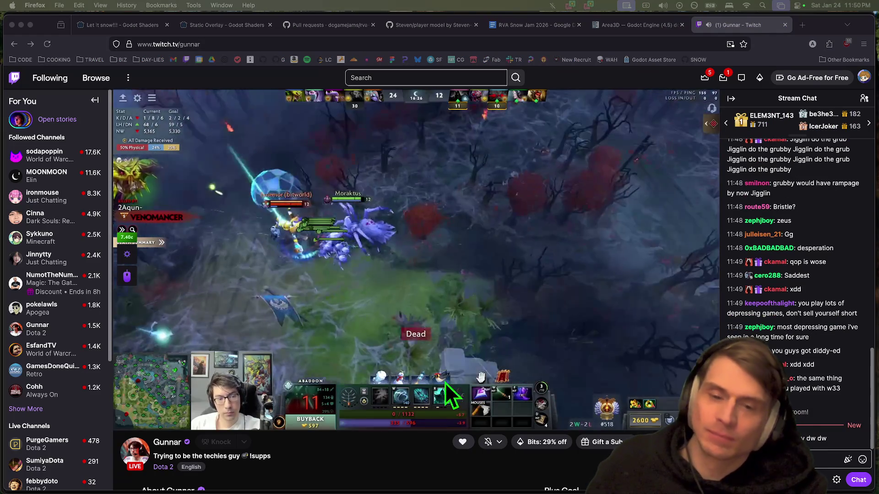
{"action": "left_click", "coordinate": [397, 451]}
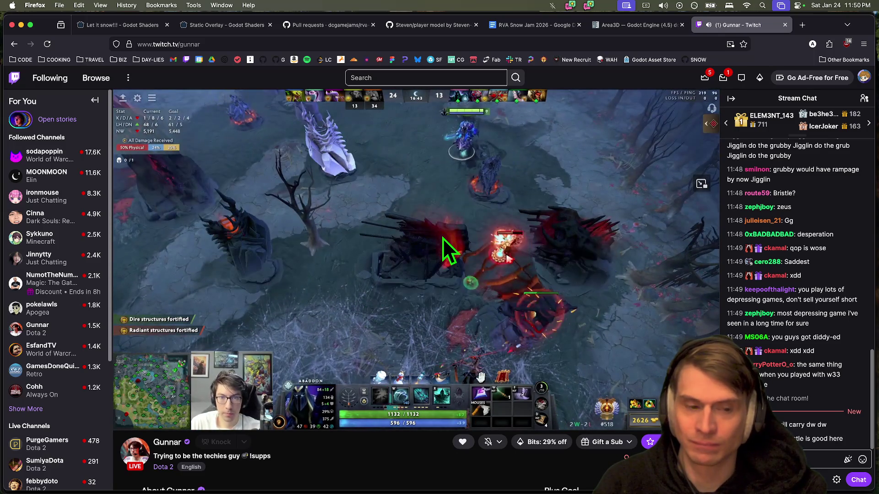
{"action": "mouse_move", "coordinate": [466, 247]}
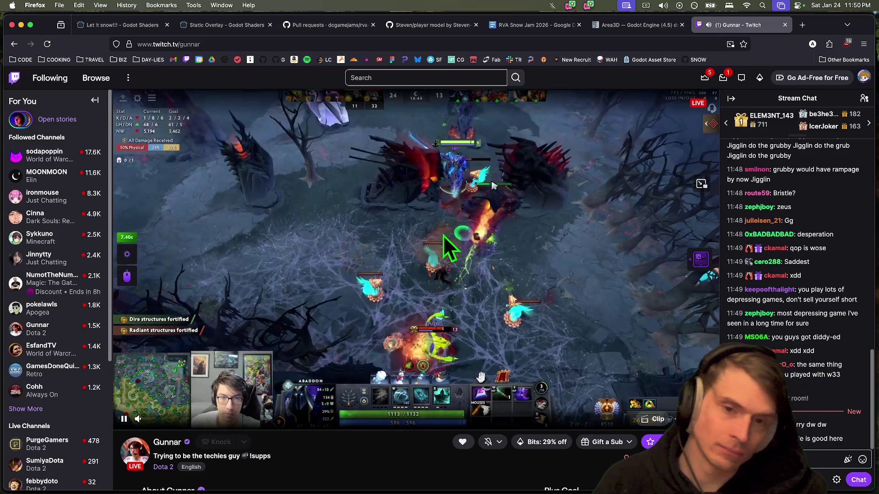